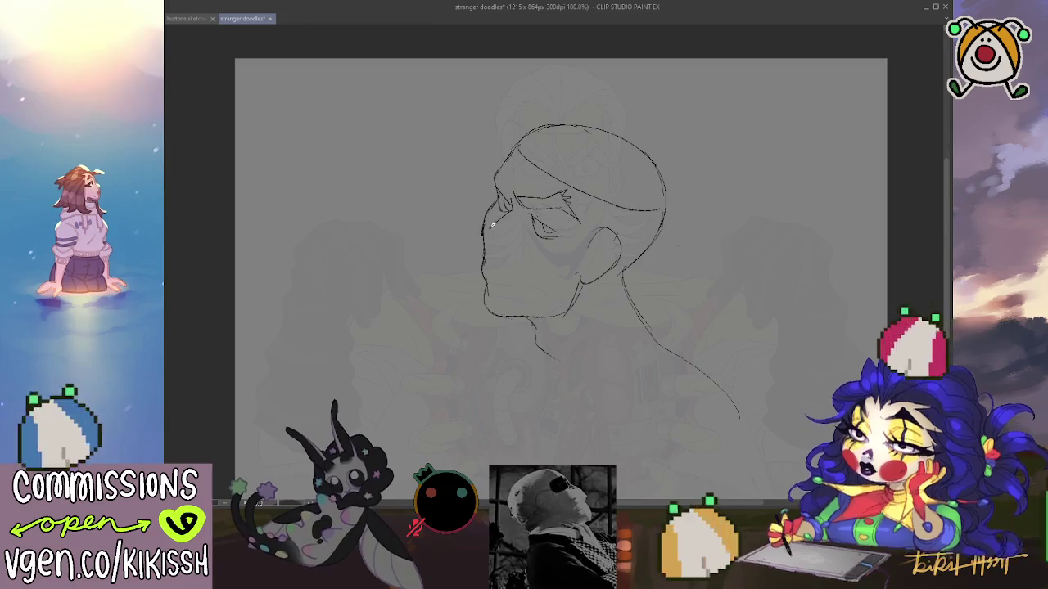
- Add a curved nose stroke and a short hairline stroke, then shift the head sketch up-left
left_click_drag(492, 225, 480, 240)
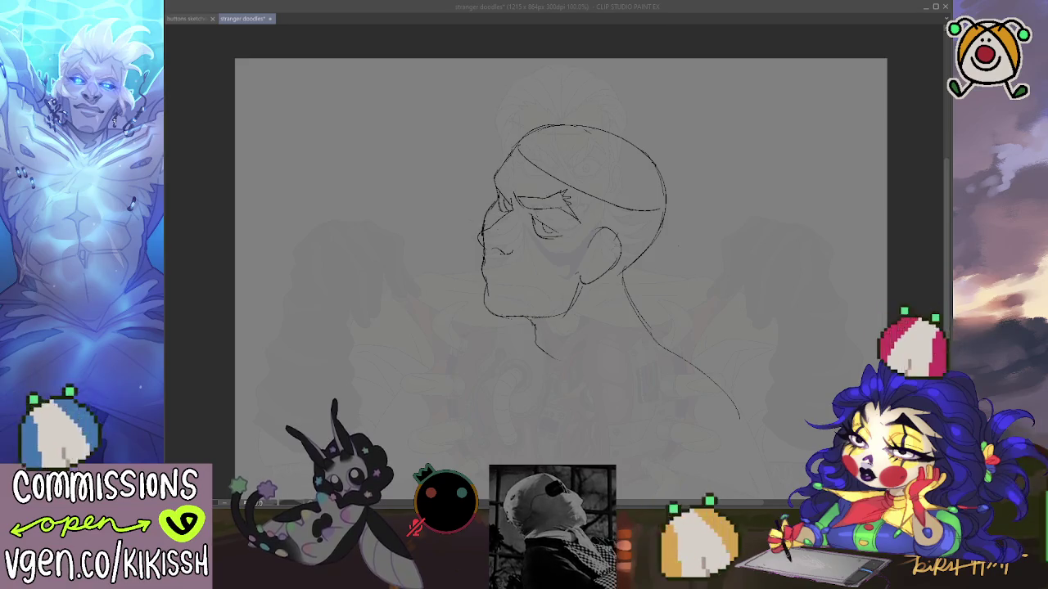
key("alt+Tab")
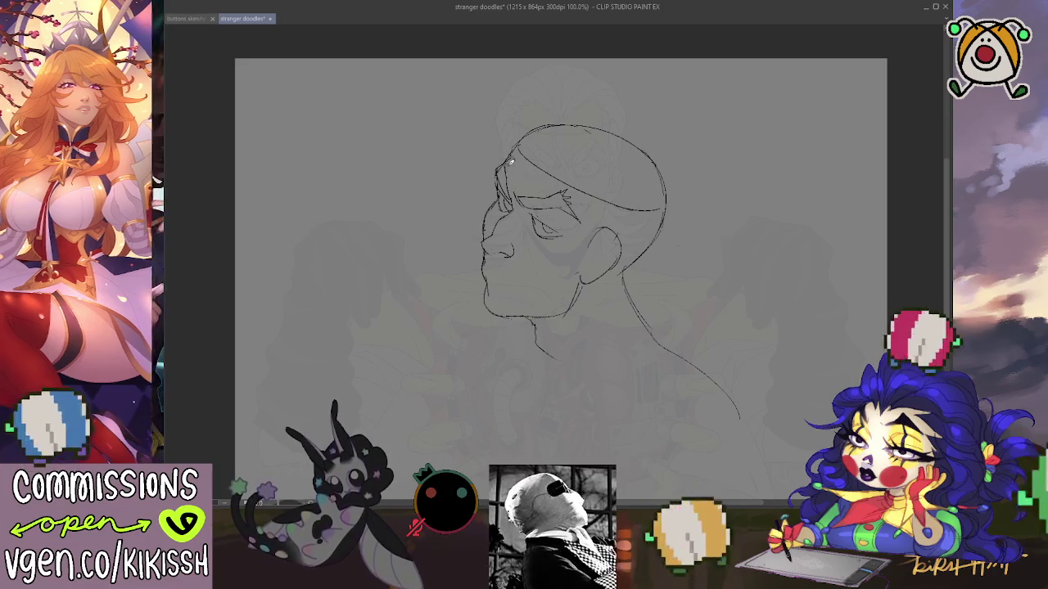
left_click_drag(507, 154, 501, 168)
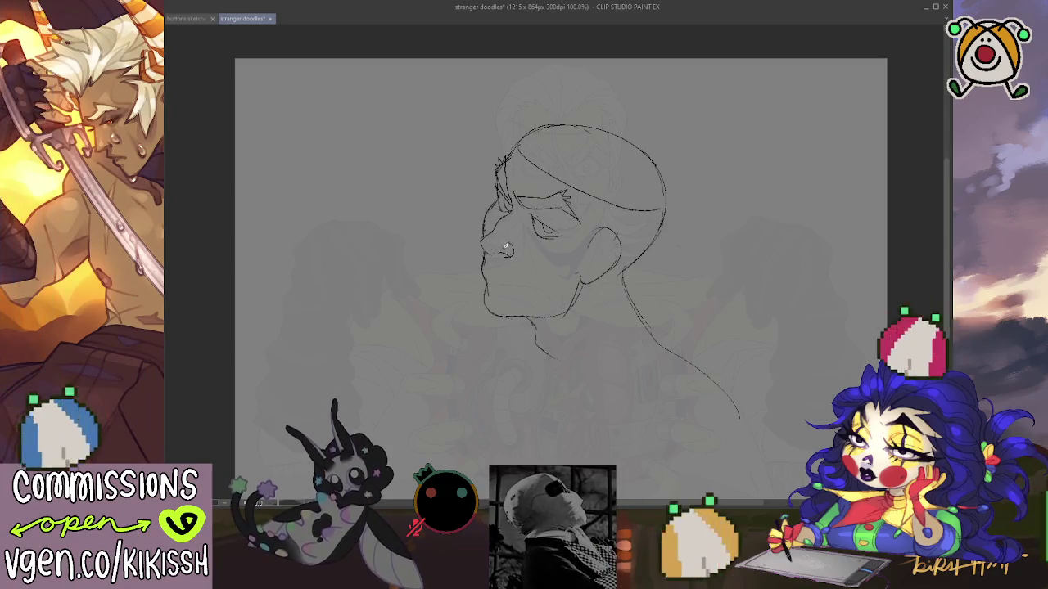
left_click_drag(653, 295, 497, 266)
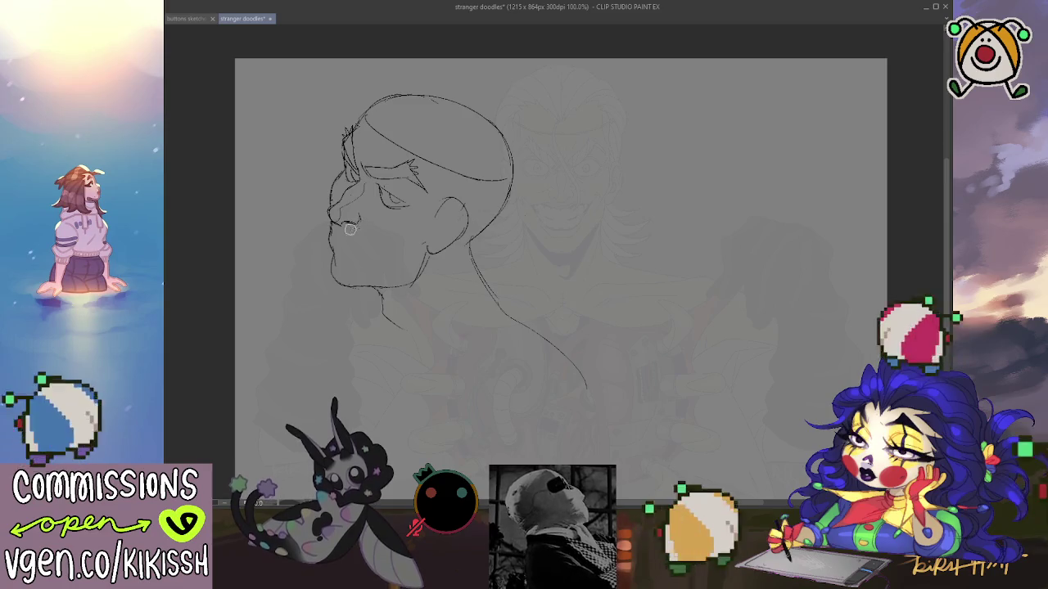
- Pan the canvas view slightly right and up around the head sketch
left_click_drag(414, 287, 423, 281)
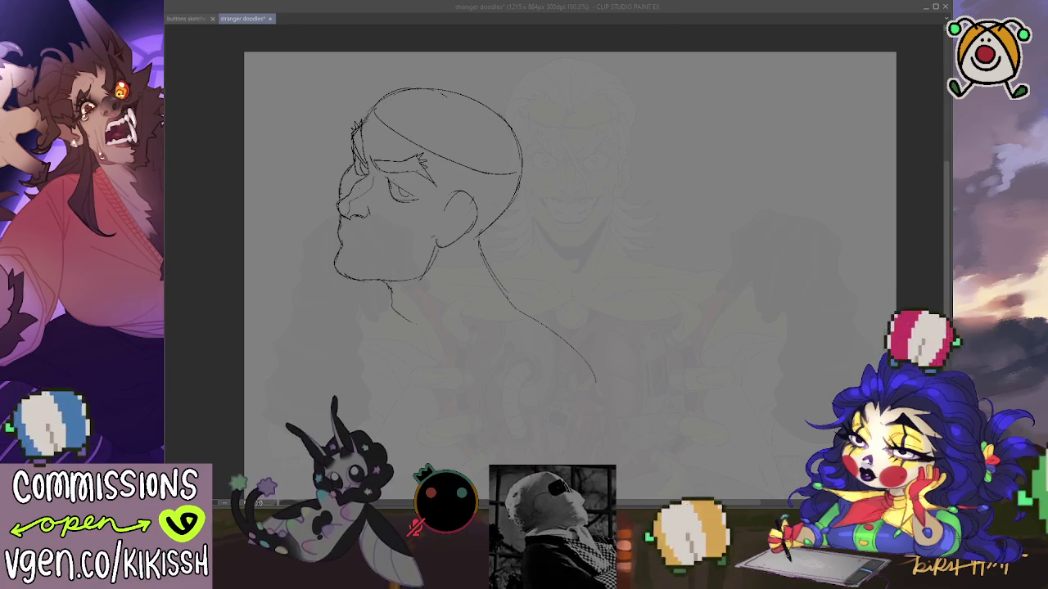
left_click(359, 232)
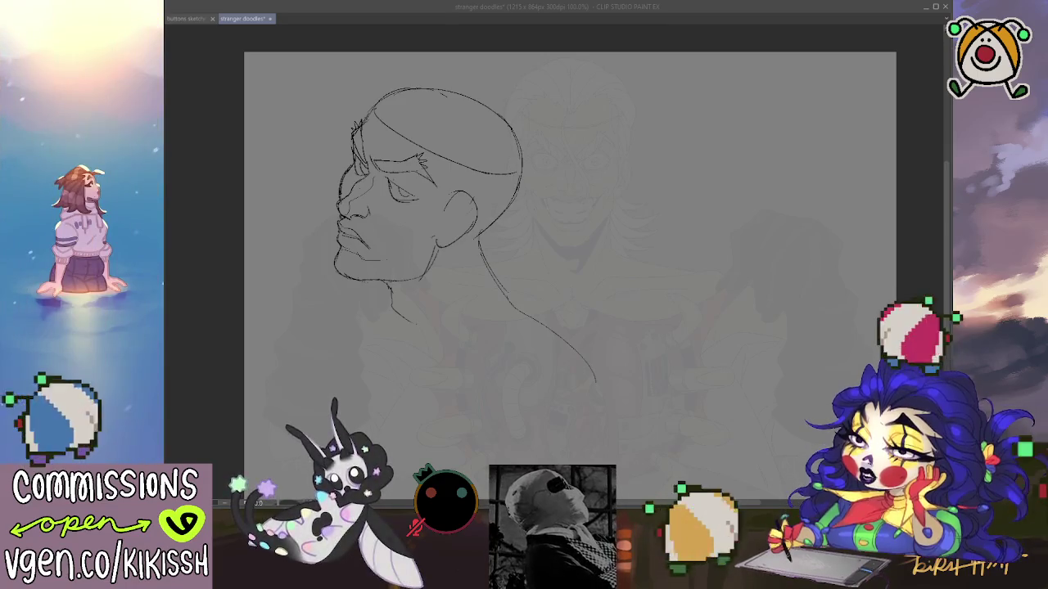
- Add a short pencil stroke along the jaw of the profile face
key("alt+Tab")
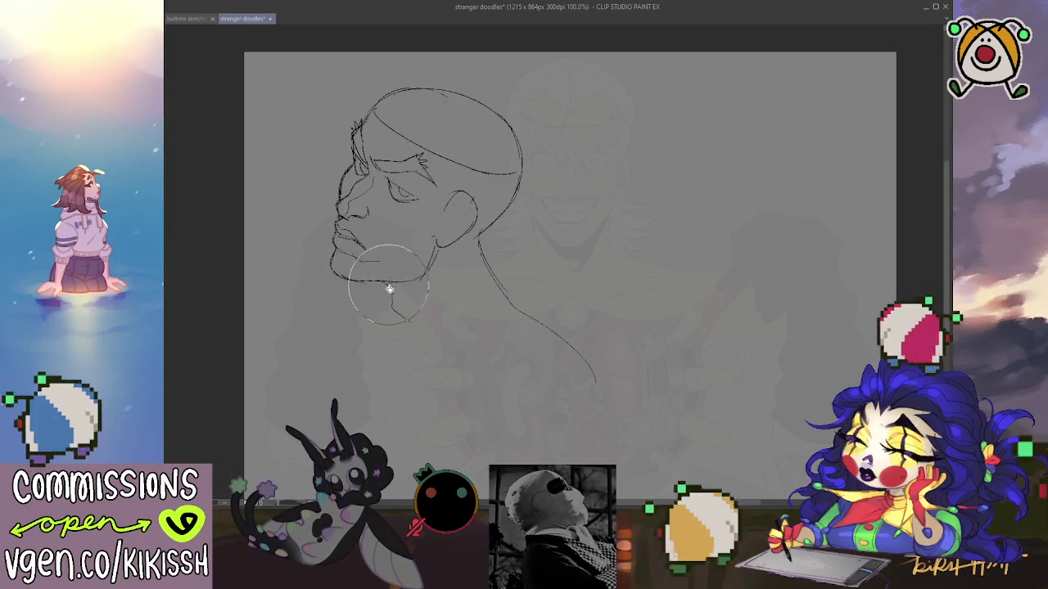
mouse_move(440, 246)
left_mouse_down()
mouse_move(424, 280)
mouse_move(451, 234)
mouse_move(488, 231)
left_mouse_up()
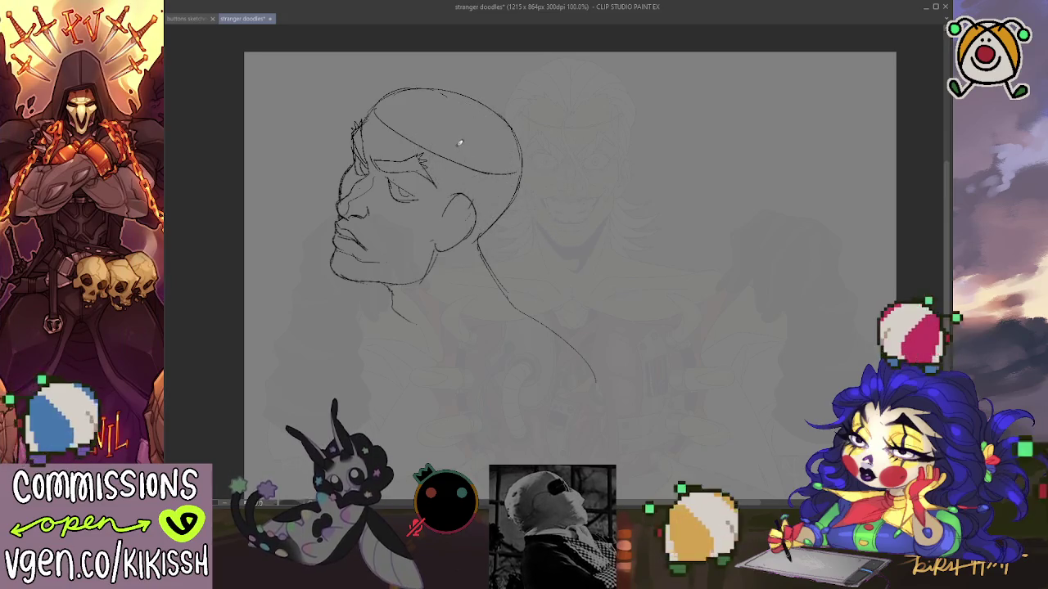
- Sketch two arcs over the top of the head, then undo them
scroll(461, 143, "up", 1)
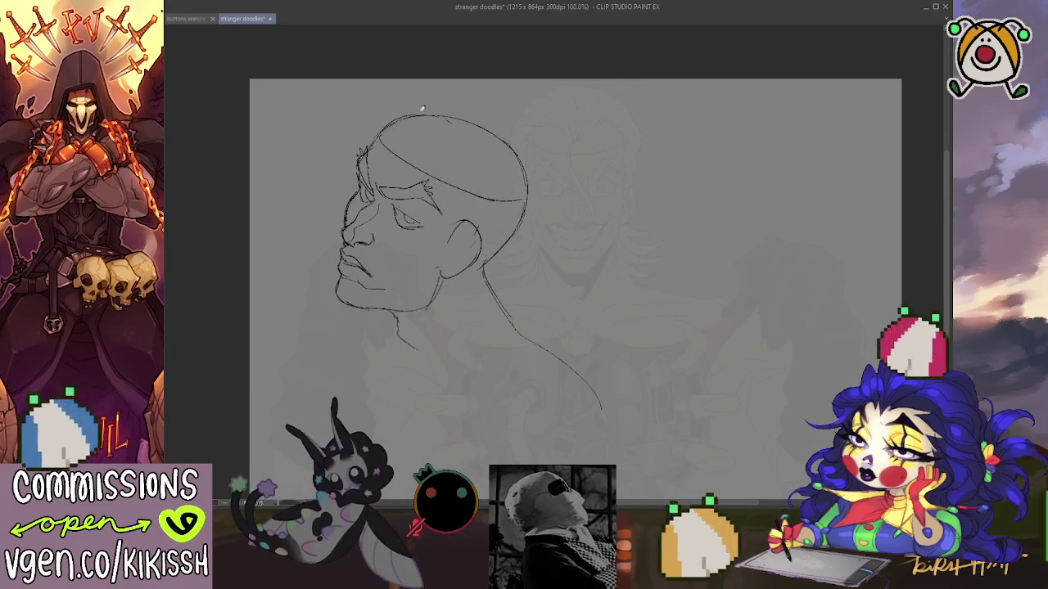
left_click_drag(415, 111, 500, 139)
left_click_drag(442, 108, 520, 154)
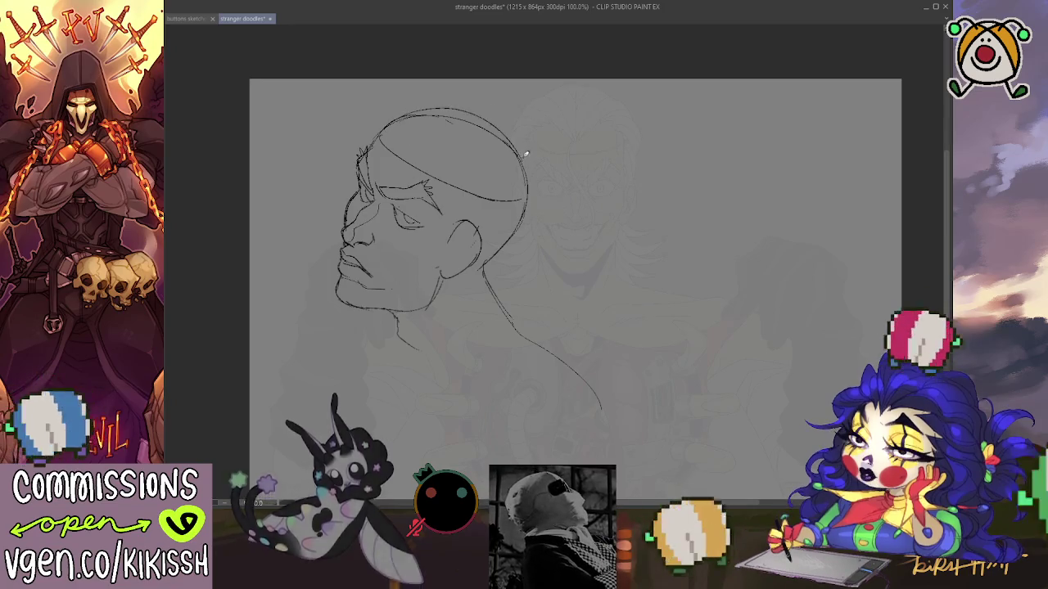
key("ctrl+z")
key("ctrl+z")
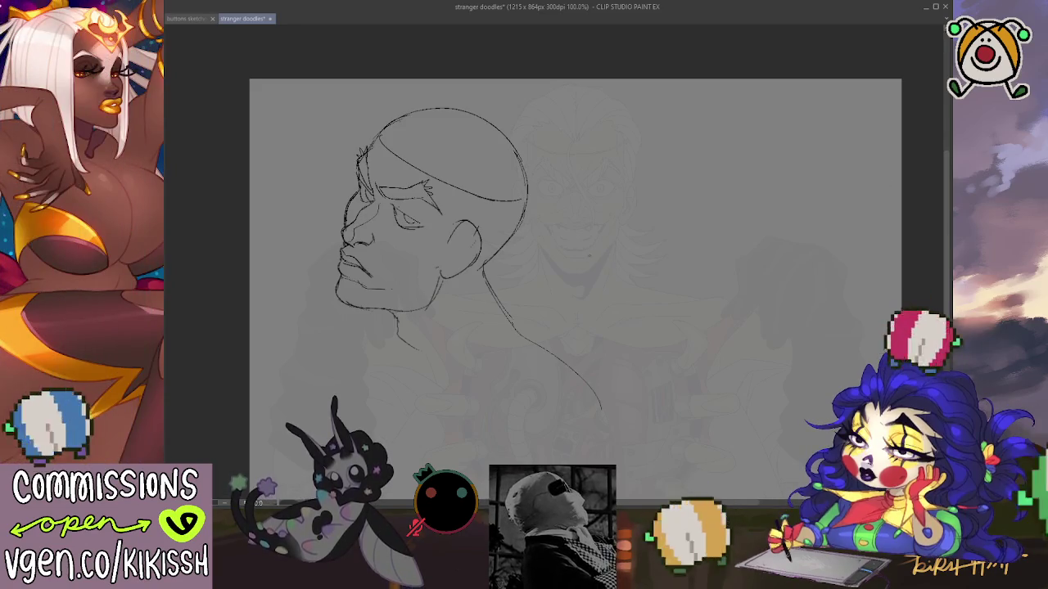
- Transform the whole sketch, moving it right and up toward the canvas centre
key("ctrl+t")
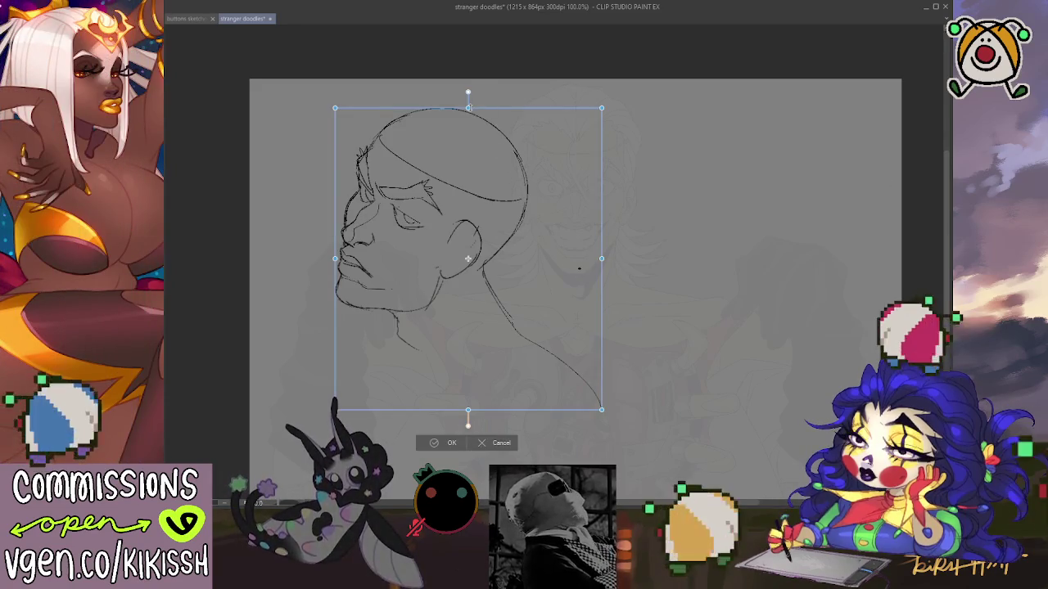
left_click_drag(500, 256, 611, 223)
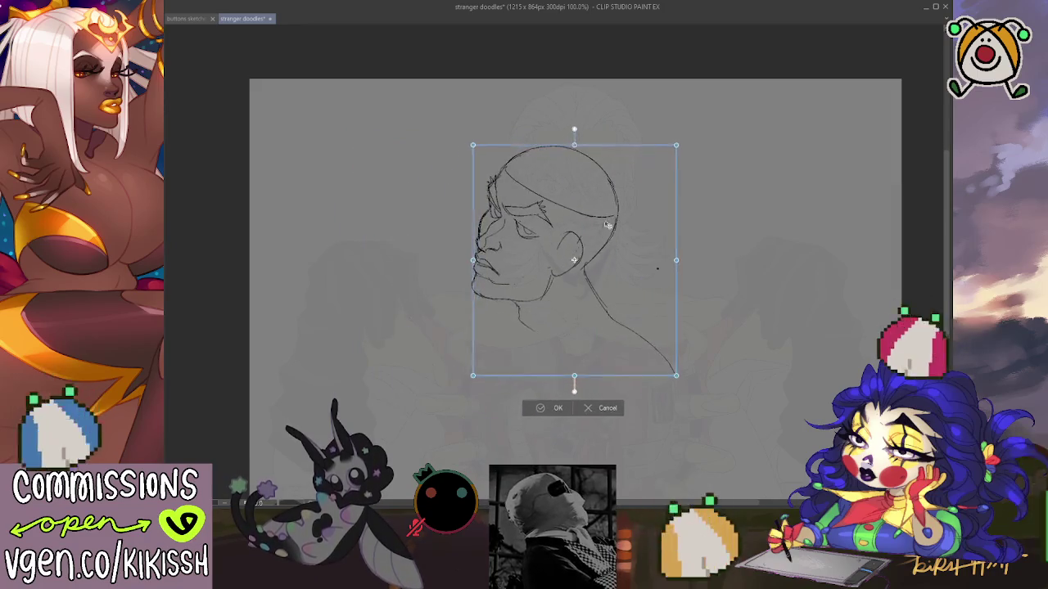
key("Return")
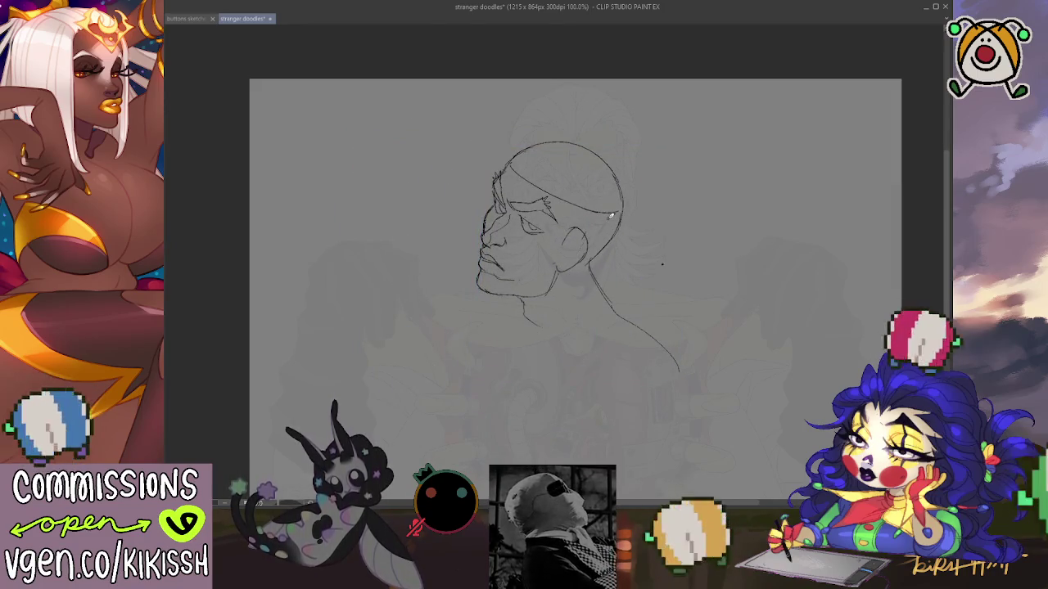
- Zoom in and darken the jaw line from the chin up toward the ear
scroll(545, 221, "up", 1)
scroll(546, 221, "up", 2)
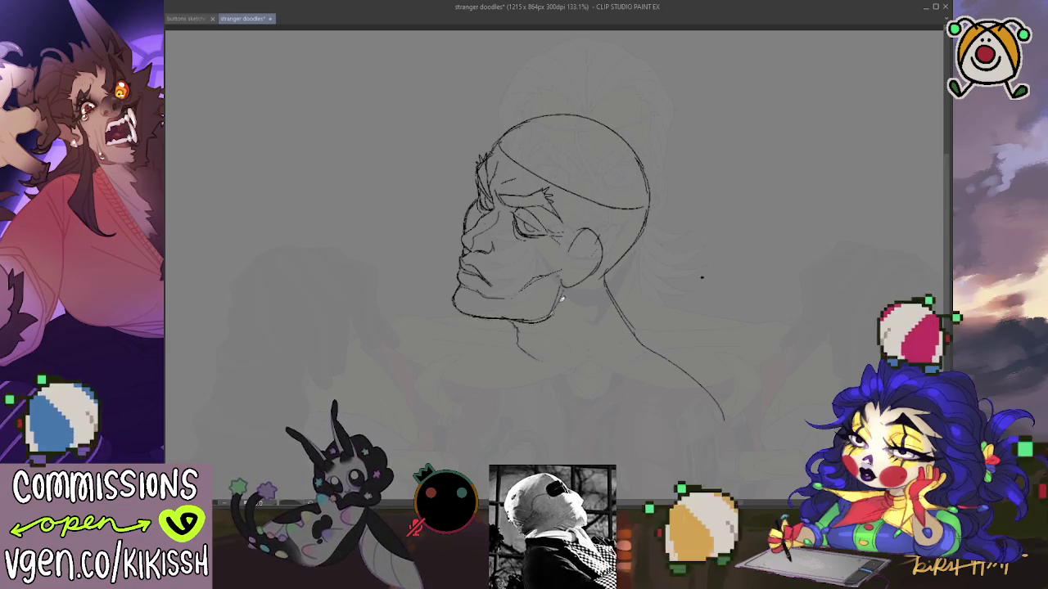
left_click_drag(531, 319, 575, 273)
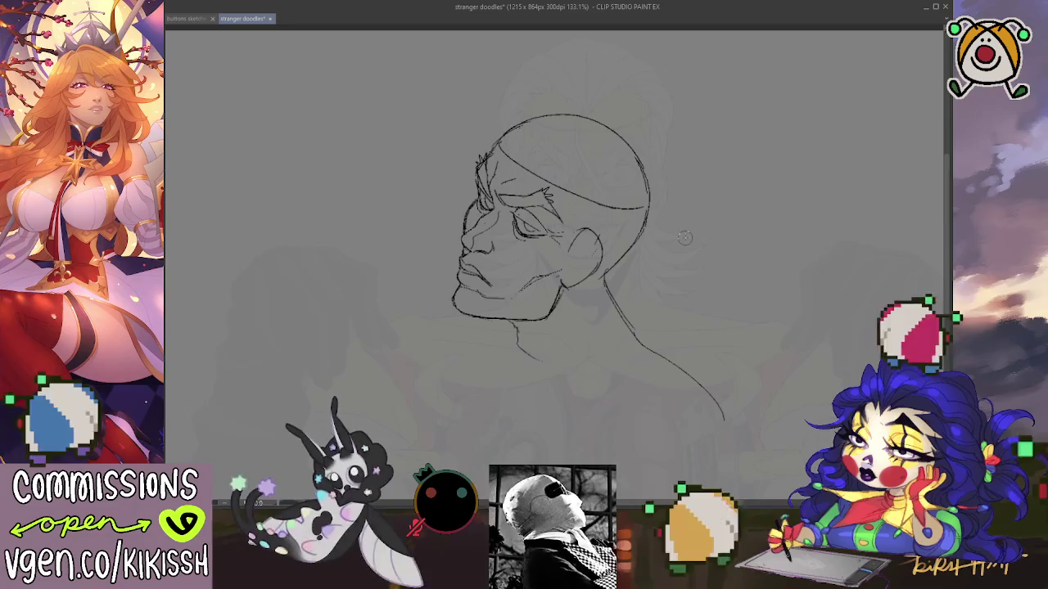
left_click_drag(540, 288, 563, 319)
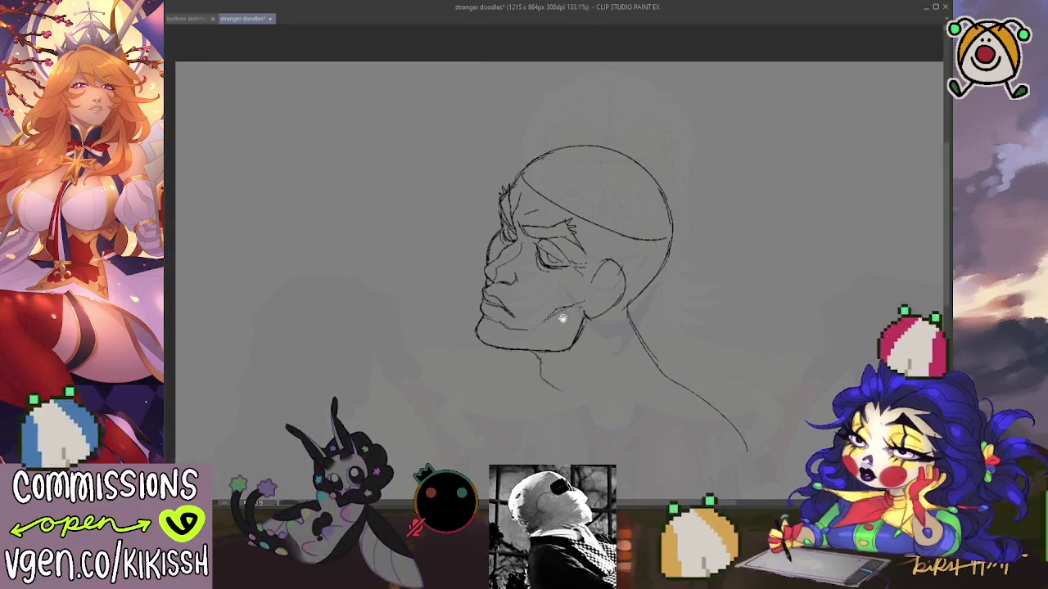
- Redraw the outer arc of the lifted skull cap above the head
key("ctrl+z")
left_click_drag(502, 146, 661, 143)
key("ctrl+z")
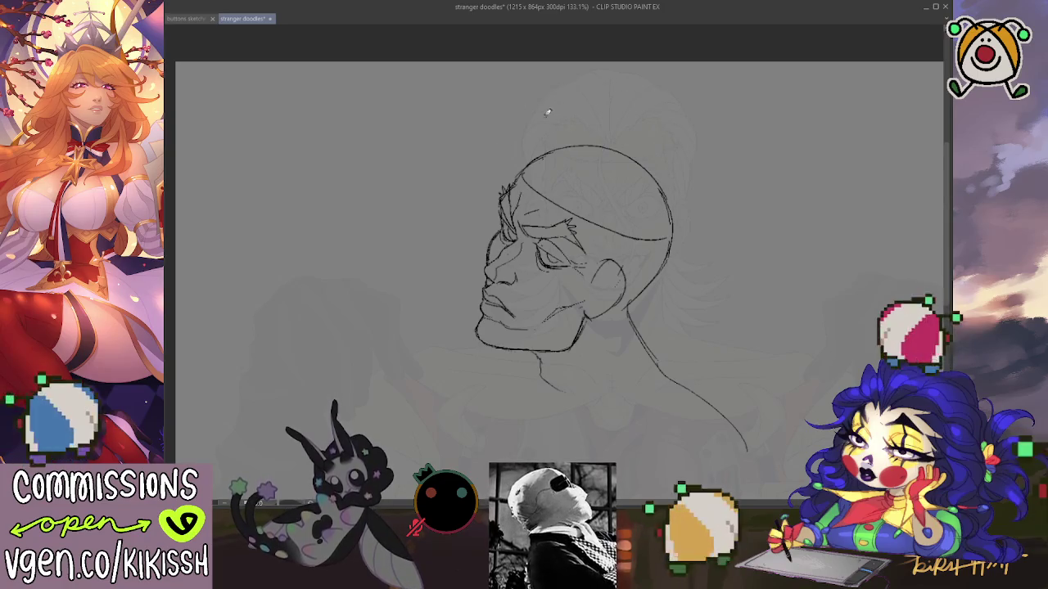
mouse_move(657, 94)
left_mouse_down()
mouse_move(544, 91)
mouse_move(515, 145)
left_mouse_up()
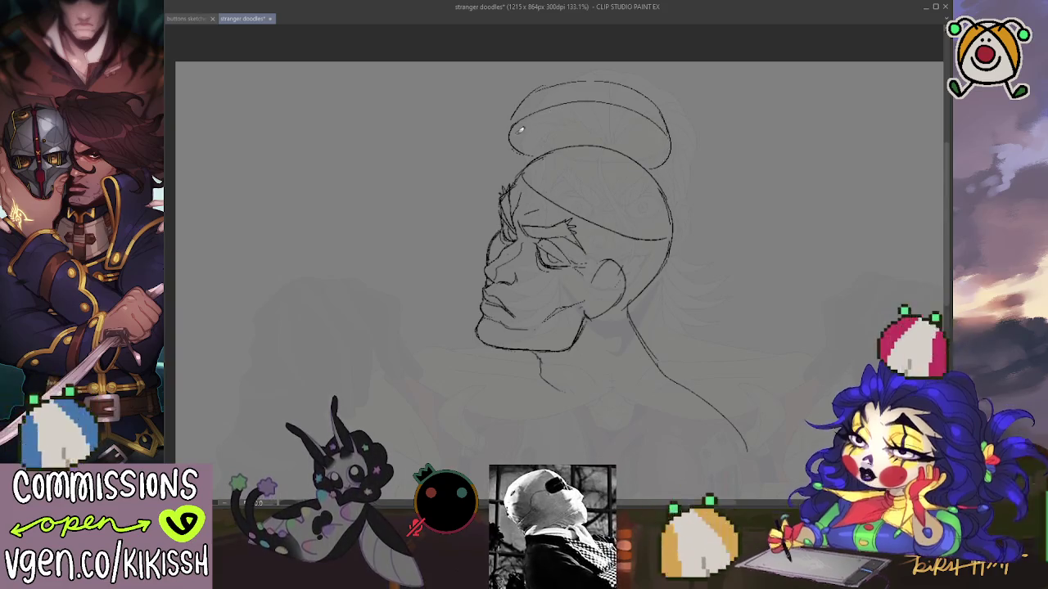
- Add the inner curve of the cap top and re-stroke it darker
left_click_drag(519, 114, 647, 111)
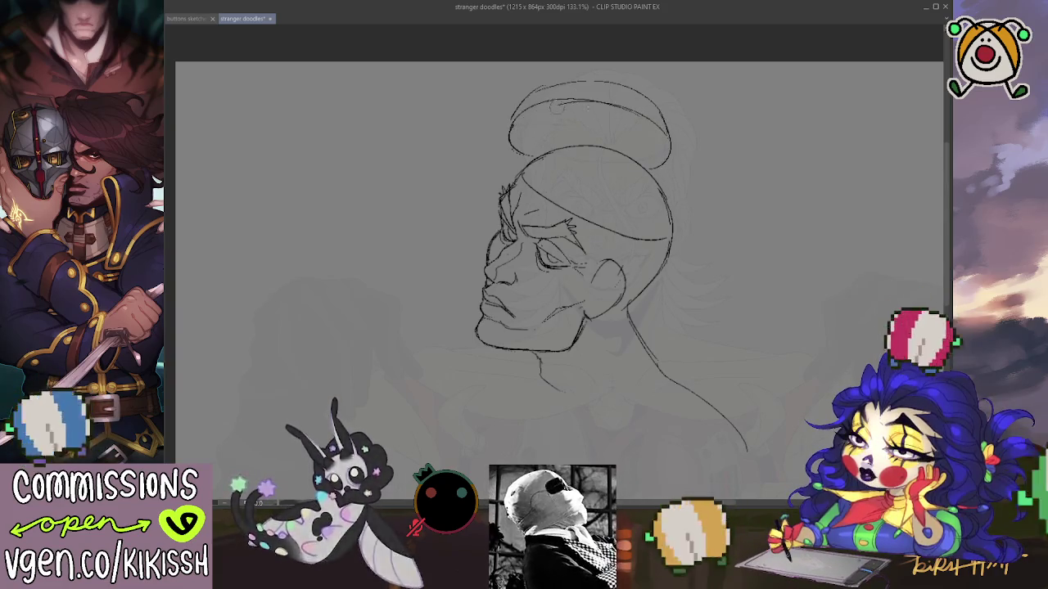
left_click_drag(608, 104, 622, 110)
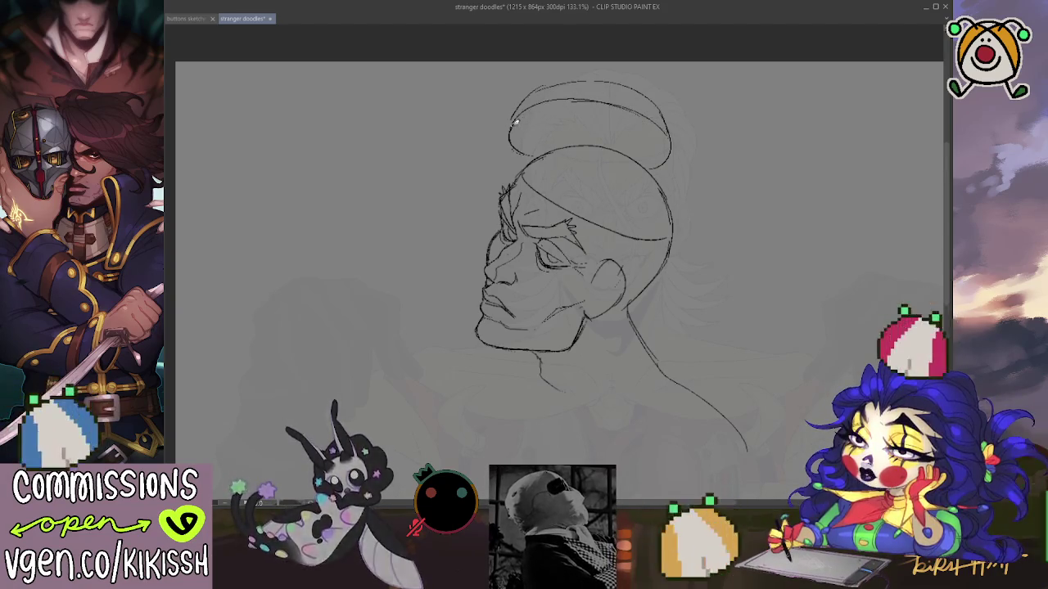
left_click_drag(515, 122, 647, 104)
left_click_drag(516, 113, 667, 118)
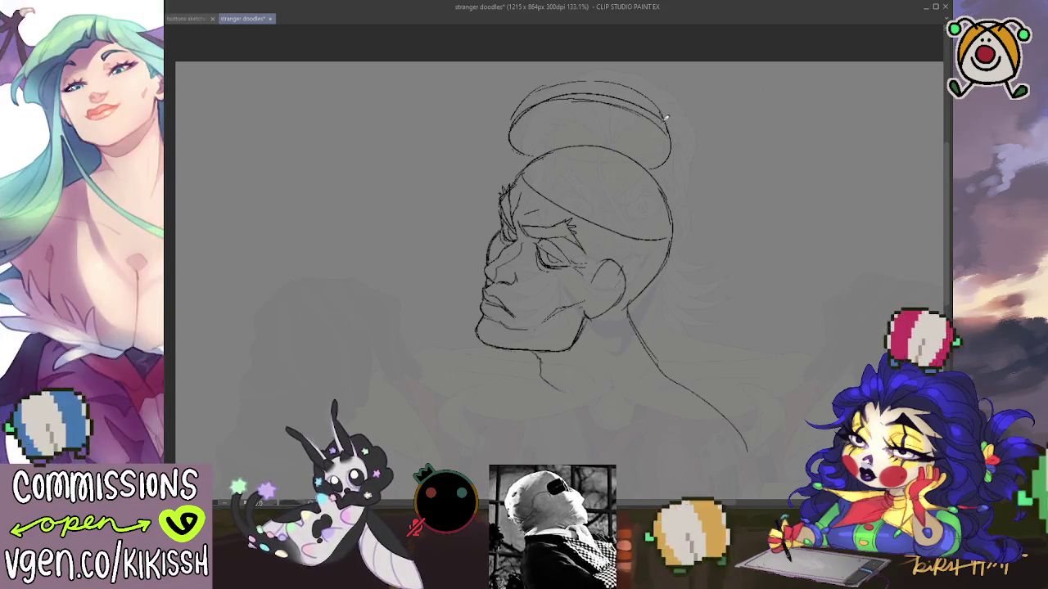
key("ctrl+z")
left_click_drag(524, 111, 669, 123)
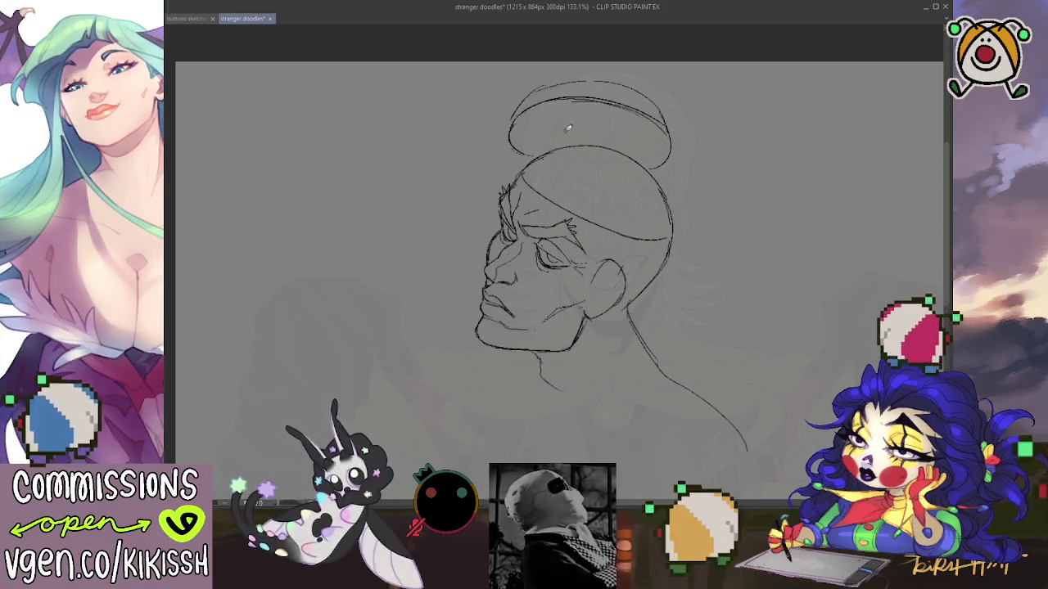
- Draw the line down the back of the neck and shoulder, redoing the first attempt
scroll(588, 147, "down", 3)
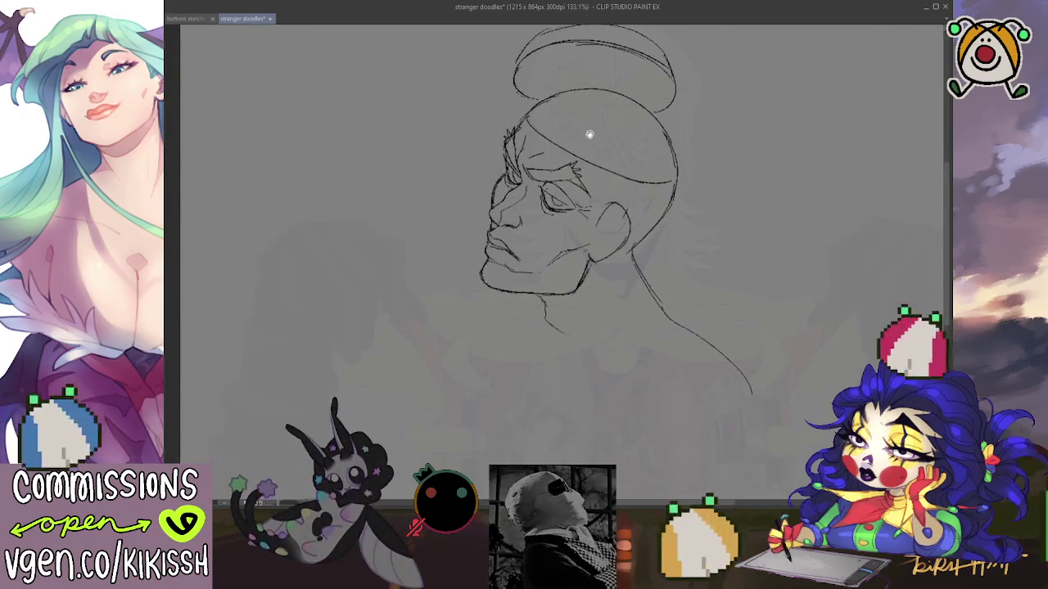
scroll(611, 253, "down", 1)
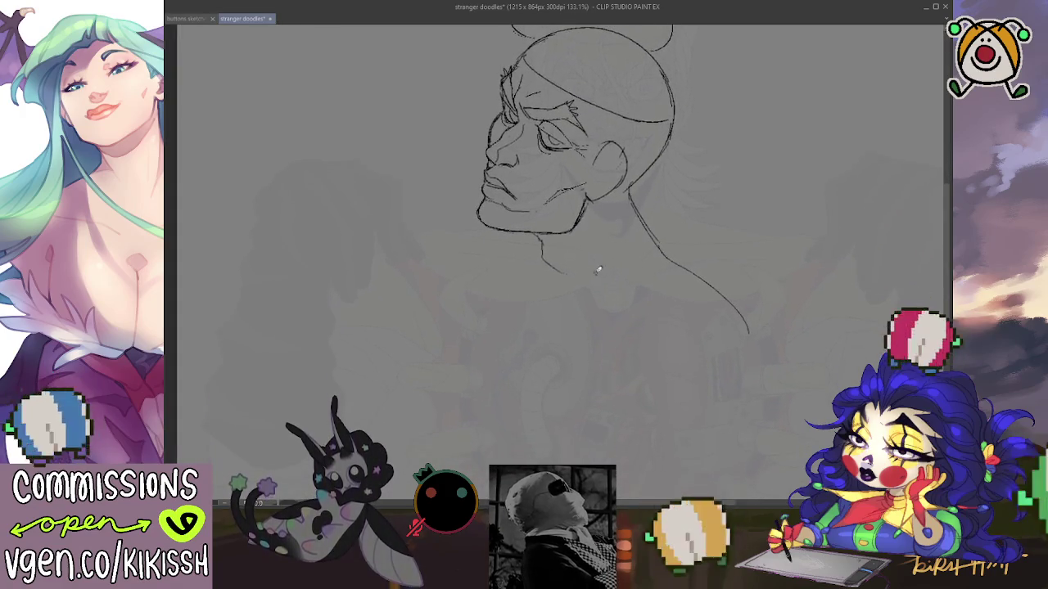
mouse_move(648, 218)
left_mouse_down()
mouse_move(672, 248)
mouse_move(745, 299)
mouse_move(786, 430)
left_mouse_up()
key("ctrl+z")
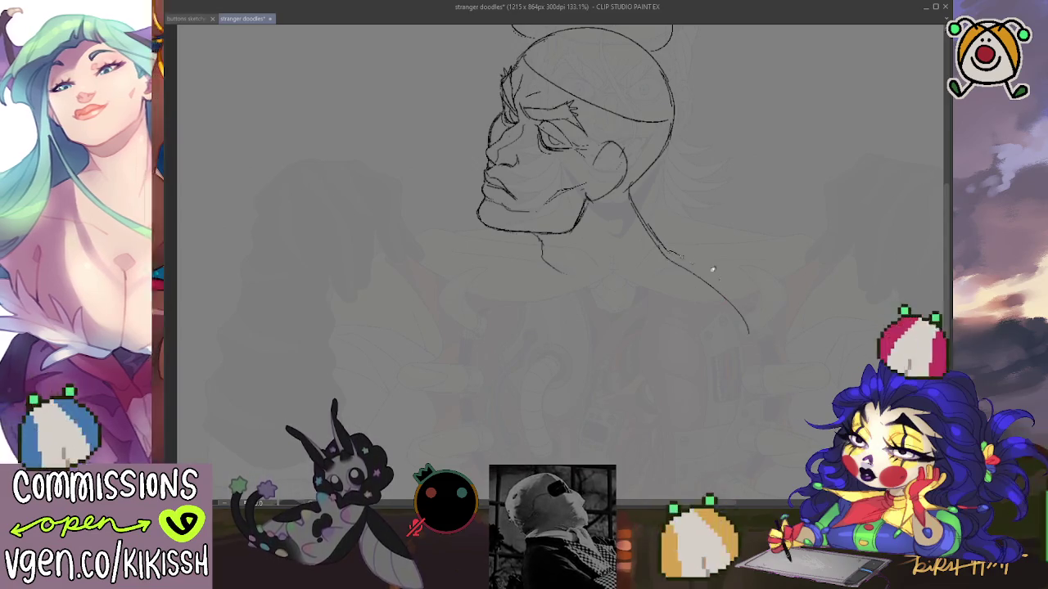
left_click_drag(676, 252, 790, 450)
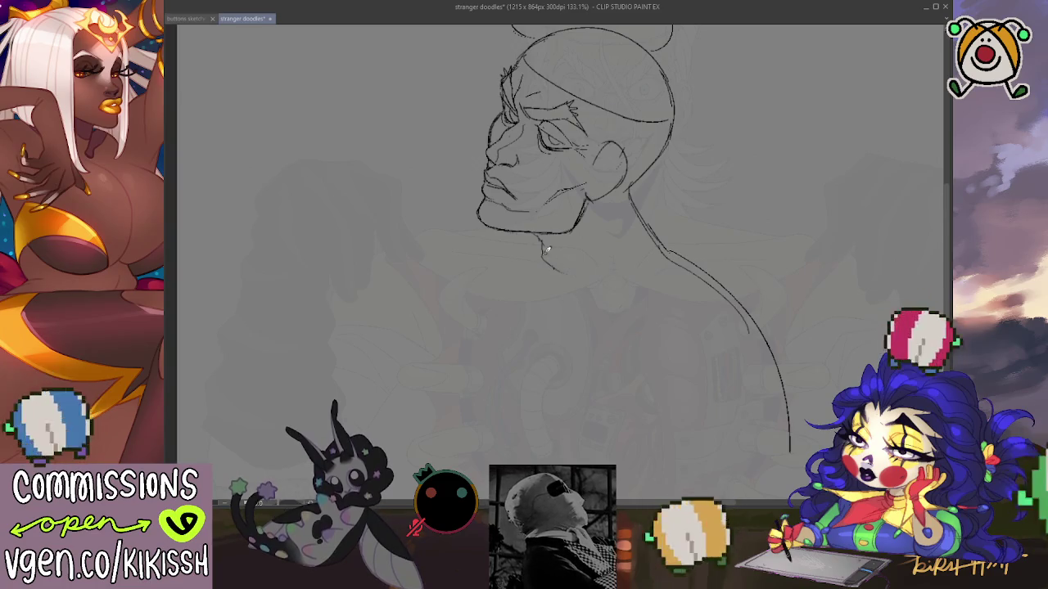
- Extend two neck lines below the jaw and sketch the shirt collar
left_click_drag(544, 253, 562, 277)
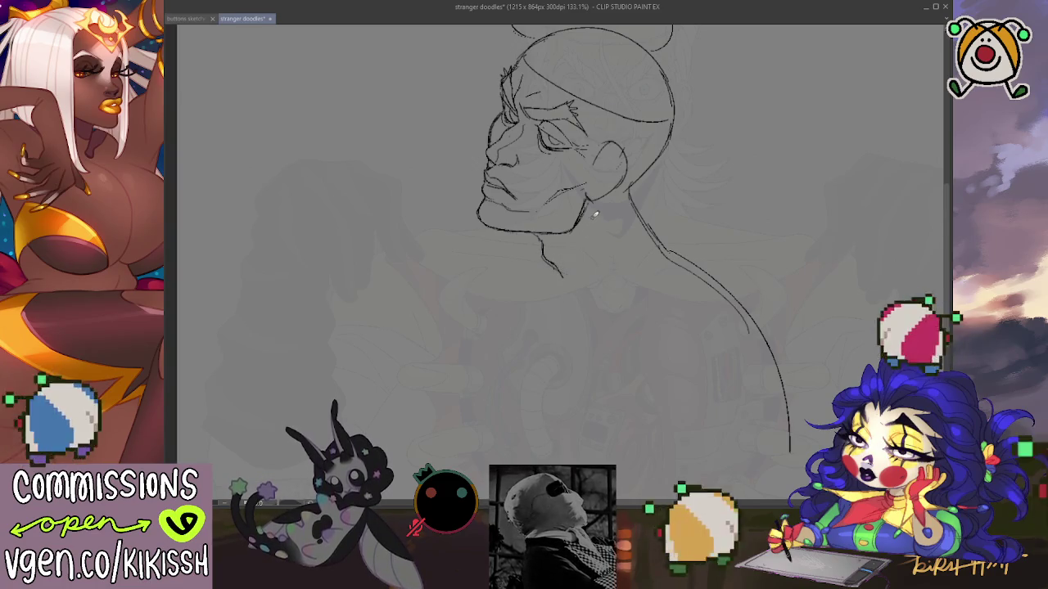
left_click_drag(591, 215, 589, 245)
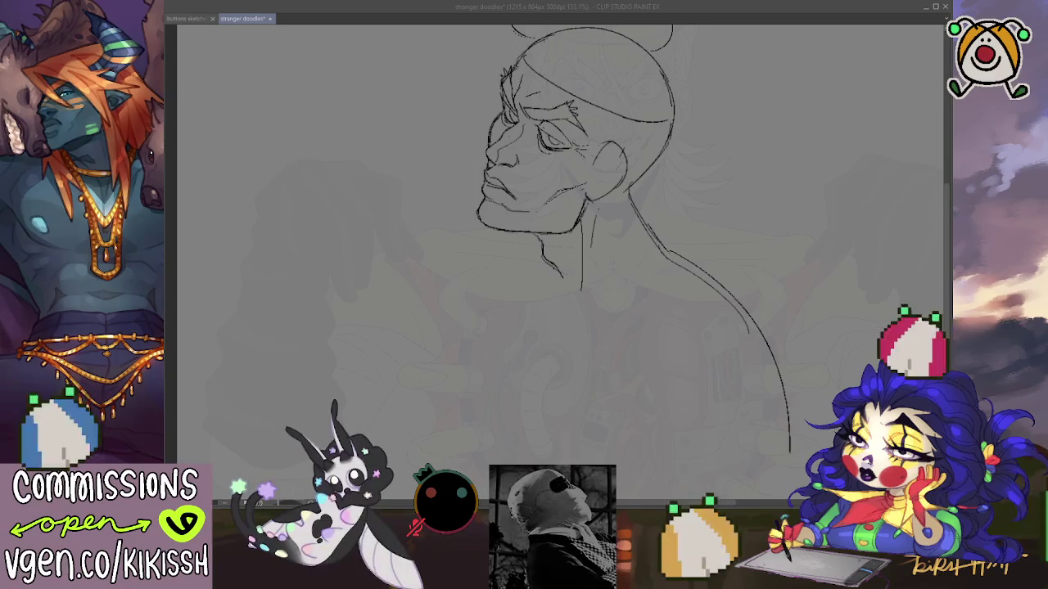
mouse_move(662, 230)
left_mouse_down()
mouse_move(542, 252)
mouse_move(509, 287)
mouse_move(603, 297)
mouse_move(686, 261)
mouse_move(670, 211)
mouse_move(687, 260)
left_mouse_up()
left_click_drag(596, 329, 610, 374)
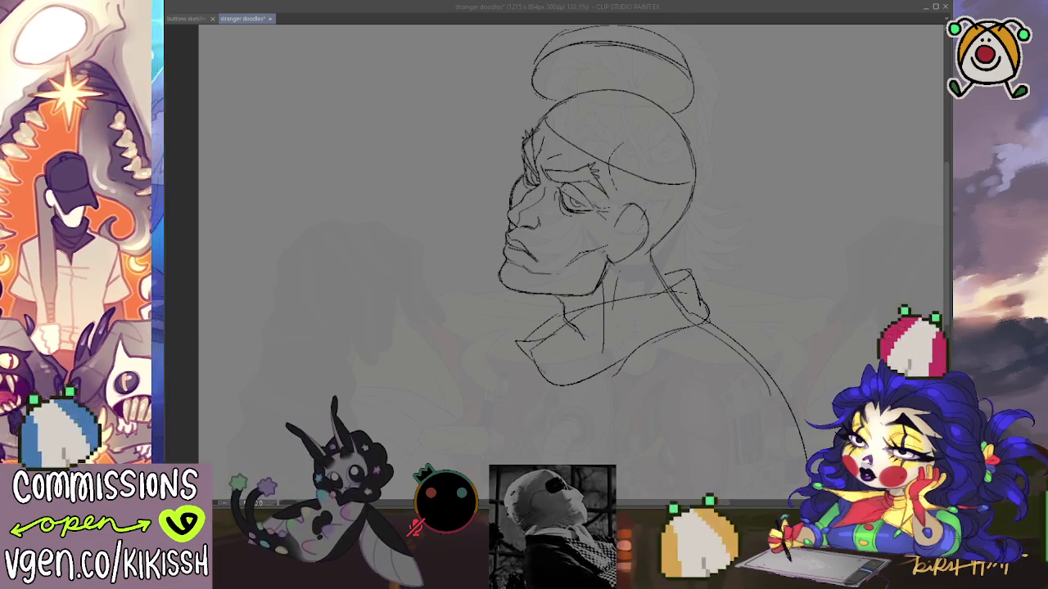
- Shift the view of the drawing to show the area below the collar
key("alt+Tab")
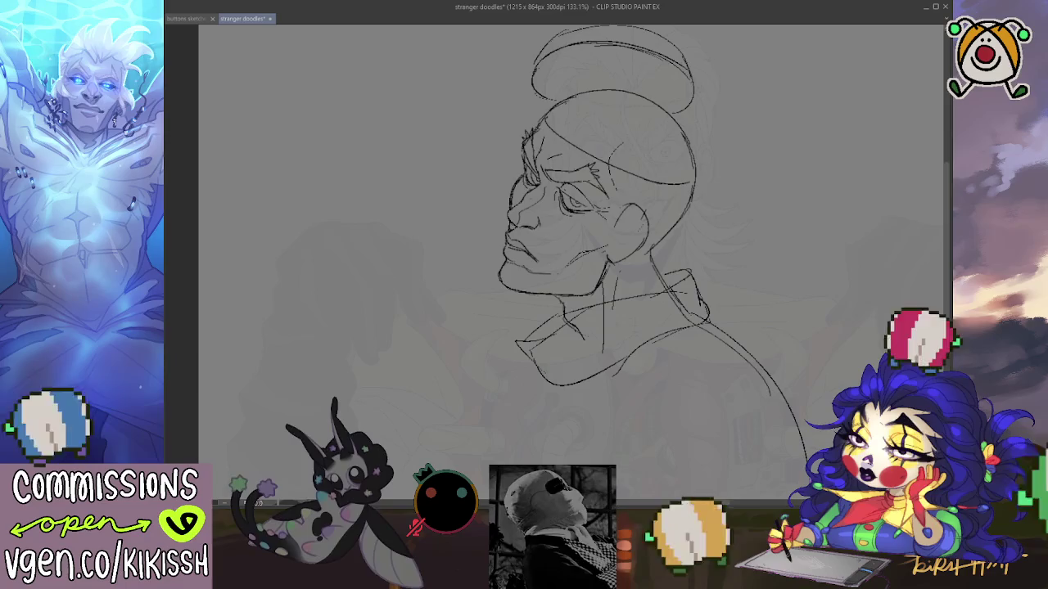
left_click_drag(665, 313, 655, 246)
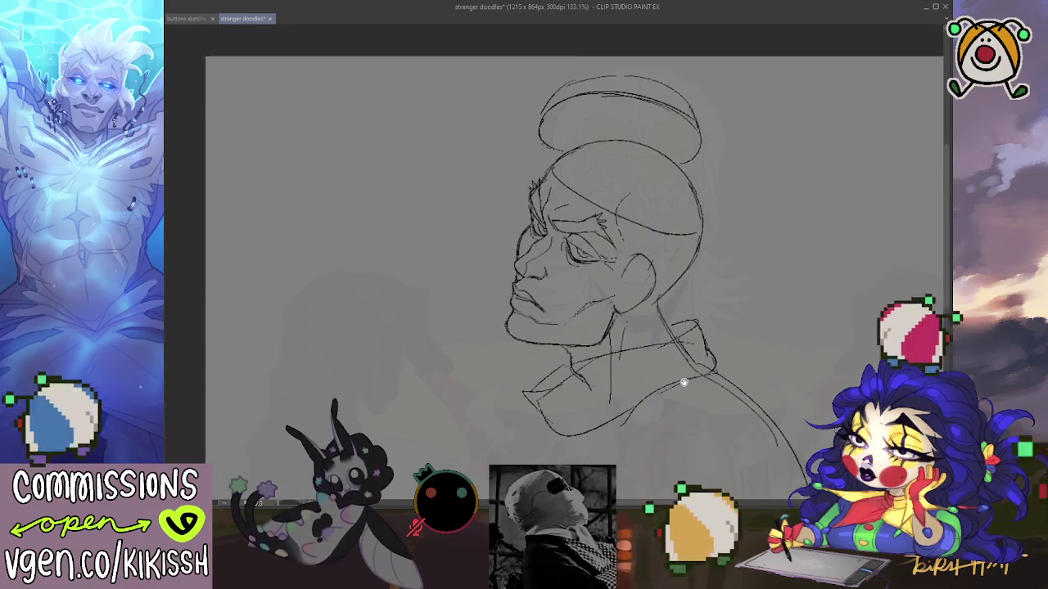
- Draw the shirt-front line down from the collar, redrawing it after one undo
mouse_move(774, 416)
left_mouse_down()
mouse_move(782, 362)
mouse_move(494, 433)
left_mouse_up()
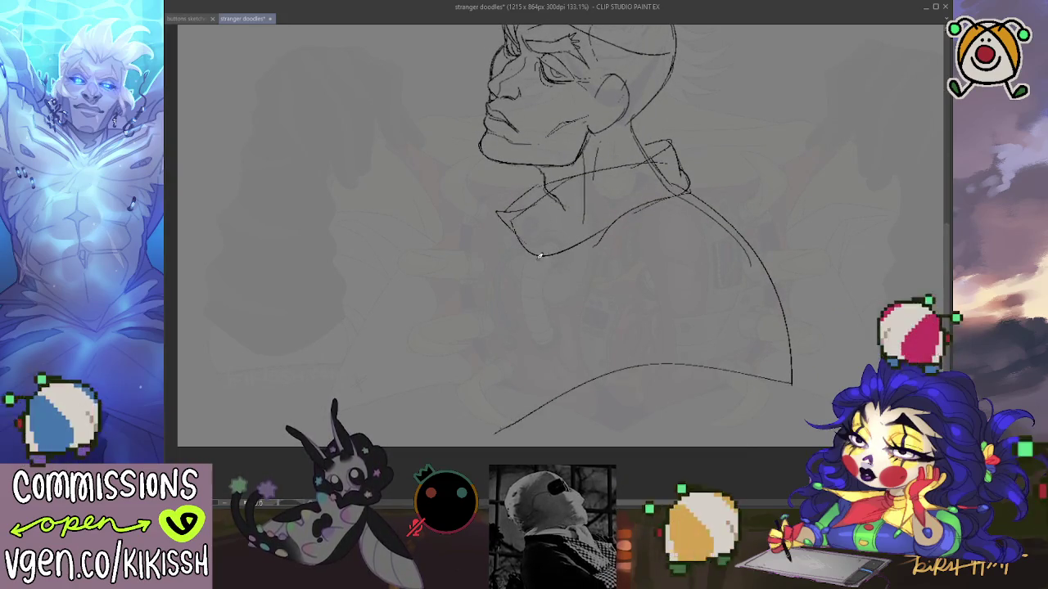
left_click_drag(529, 270, 540, 365)
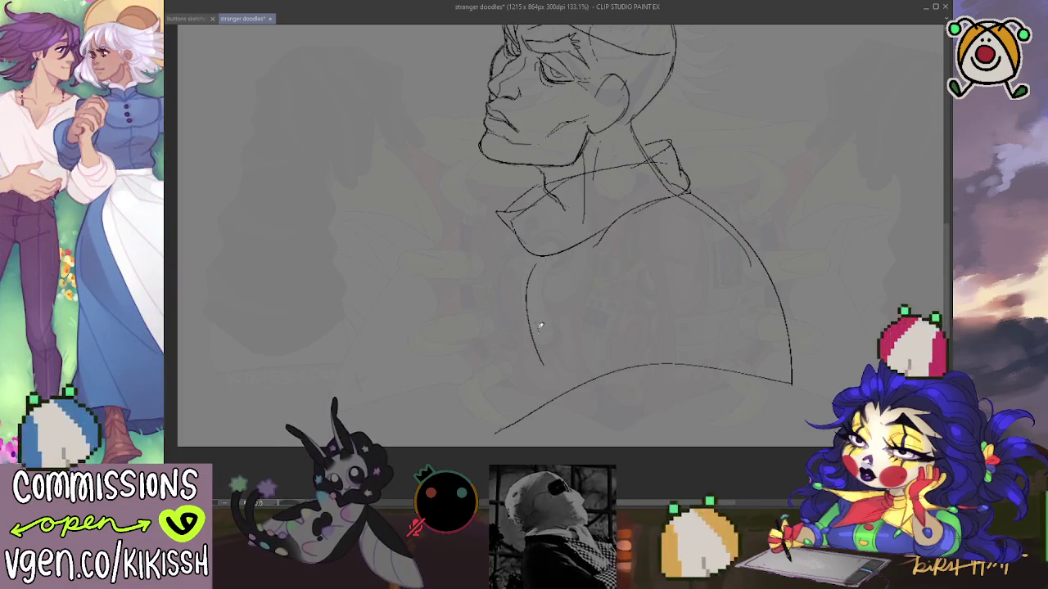
key("ctrl+z")
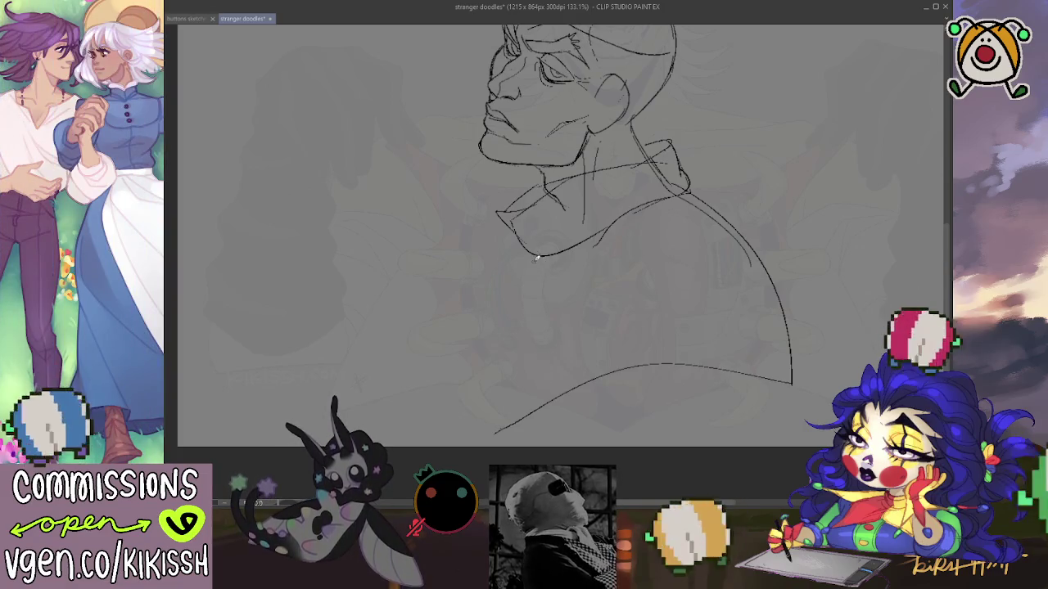
mouse_move(529, 259)
left_mouse_down()
mouse_move(524, 382)
mouse_move(509, 332)
mouse_move(516, 285)
left_mouse_up()
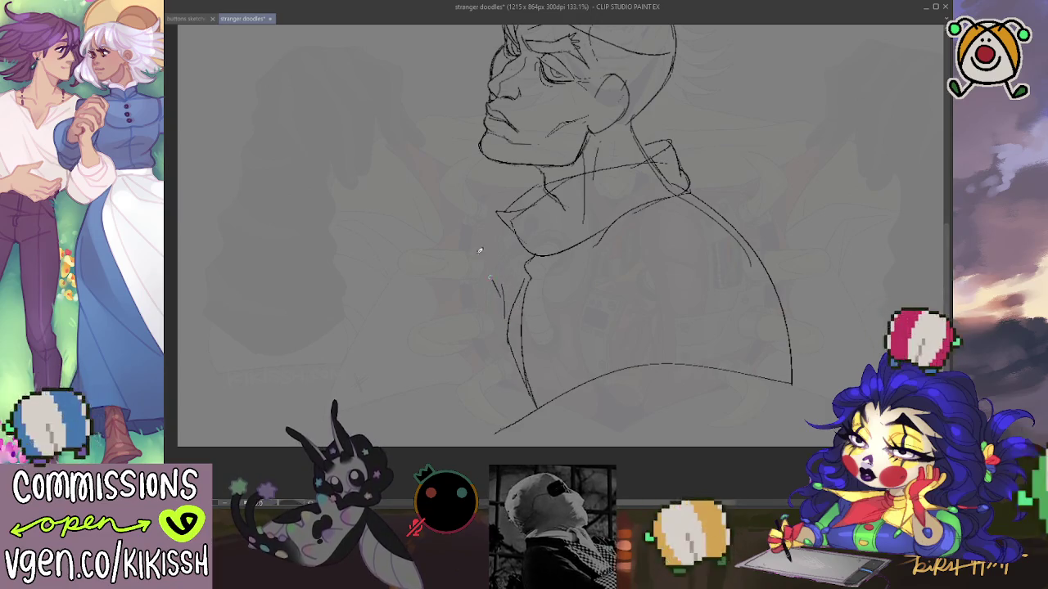
left_click_drag(496, 196, 557, 313)
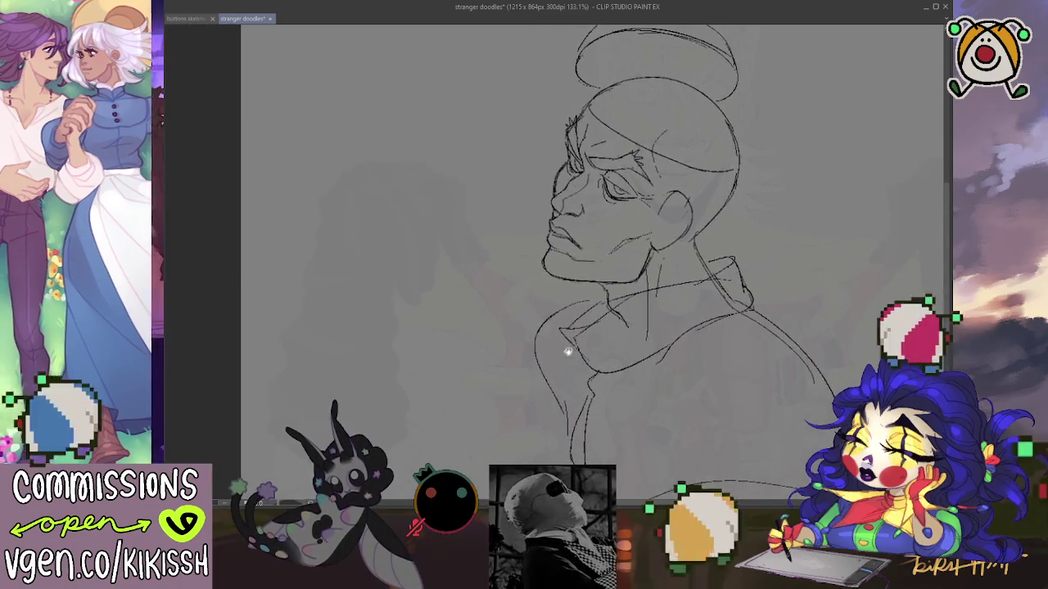
- Draw arm guide lines from chest to elbow and toward the skull cap, plus the hand's curve
mouse_move(580, 350)
left_mouse_down()
mouse_move(348, 192)
mouse_move(528, 45)
left_mouse_up()
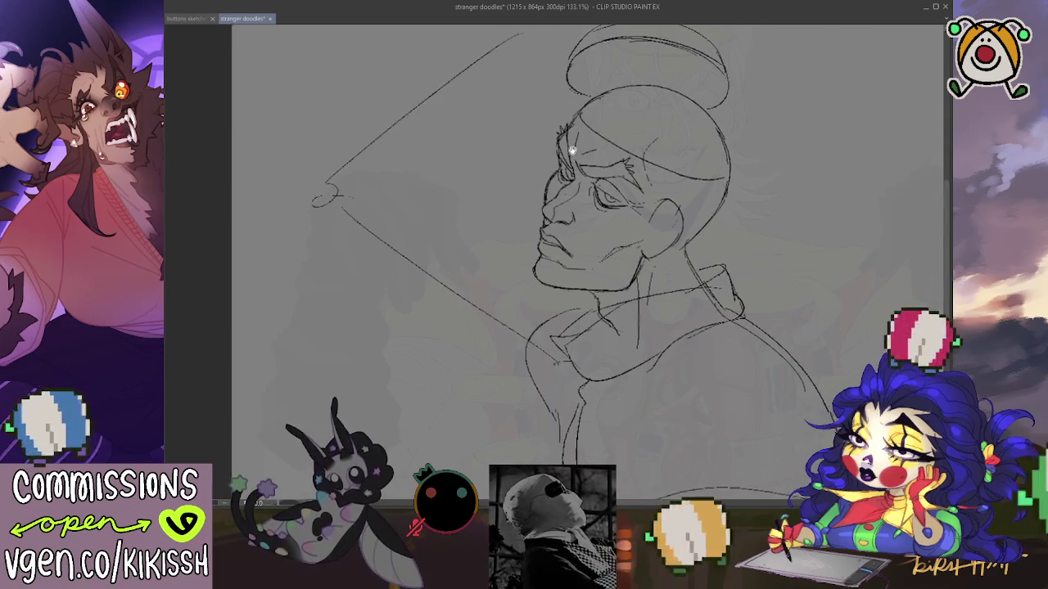
left_click_drag(573, 97, 552, 145)
key("ctrl+z")
key("ctrl+z")
mouse_move(544, 80)
left_mouse_down()
mouse_move(403, 159)
mouse_move(515, 378)
left_mouse_up()
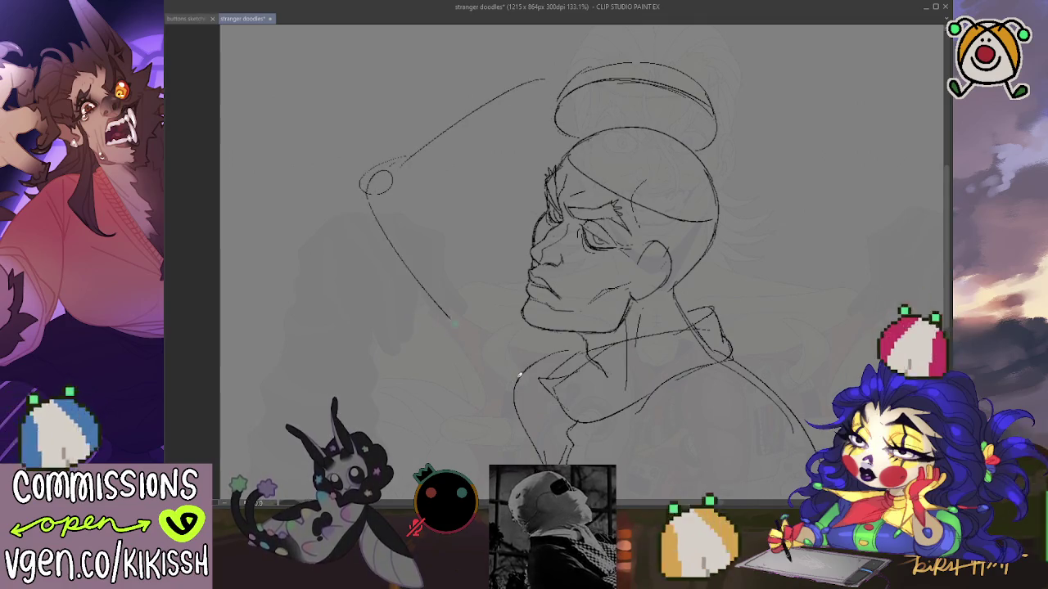
scroll(498, 262, "up", 2)
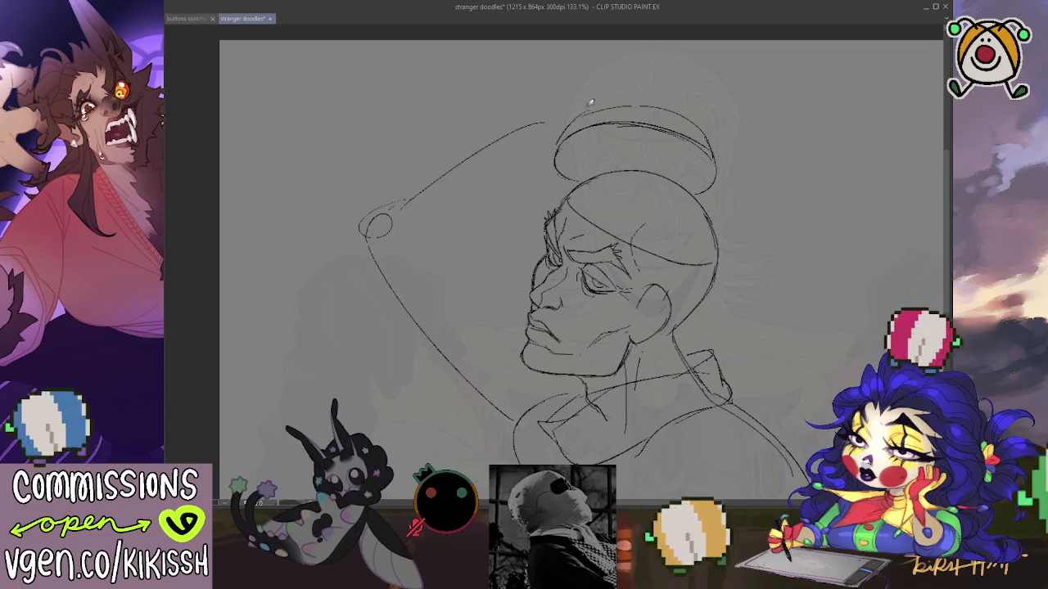
mouse_move(555, 93)
left_mouse_down()
mouse_move(637, 84)
mouse_move(684, 103)
mouse_move(663, 82)
mouse_move(702, 131)
left_mouse_up()
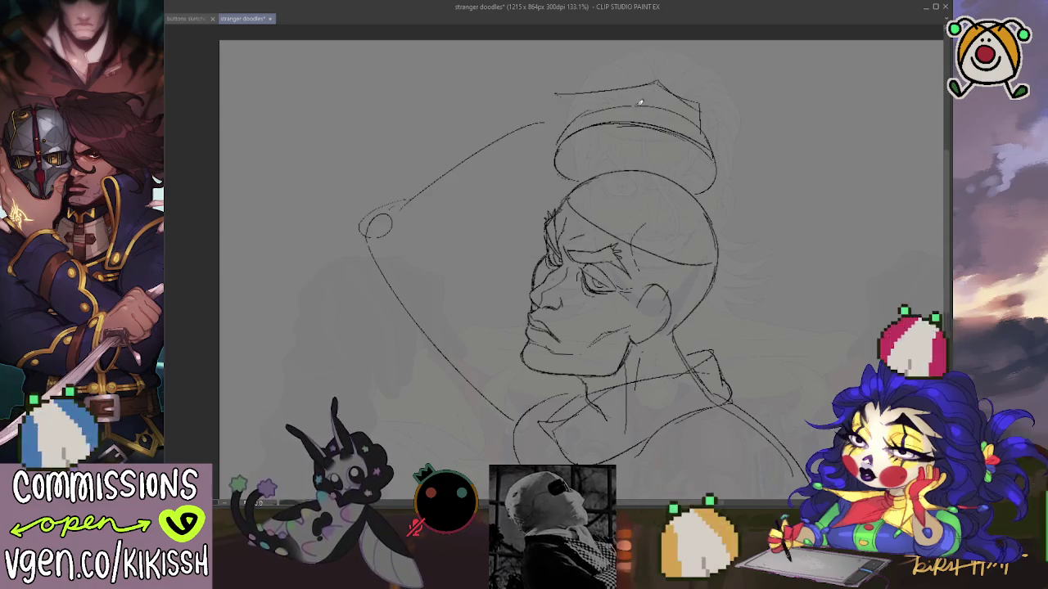
- Sketch the fingers gripping the top of the skull cap, with fingertips at its far edge
left_click_drag(568, 123, 629, 112)
mouse_move(562, 129)
left_mouse_down()
mouse_move(651, 98)
mouse_move(708, 136)
mouse_move(684, 96)
mouse_move(709, 101)
left_mouse_up()
mouse_move(704, 93)
left_mouse_down()
mouse_move(707, 119)
mouse_move(720, 113)
mouse_move(717, 145)
left_mouse_up()
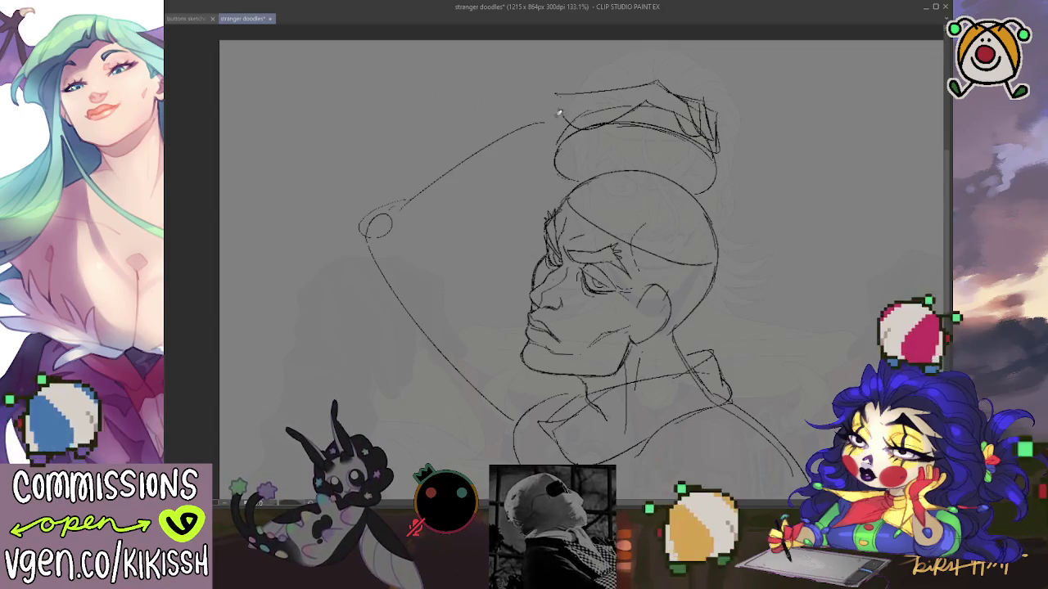
- Draw the raised forearm's upper and lower edges from the elbow, undoing the rejected strokes
mouse_move(514, 102)
left_mouse_down()
mouse_move(433, 121)
mouse_move(382, 171)
mouse_move(398, 230)
left_mouse_up()
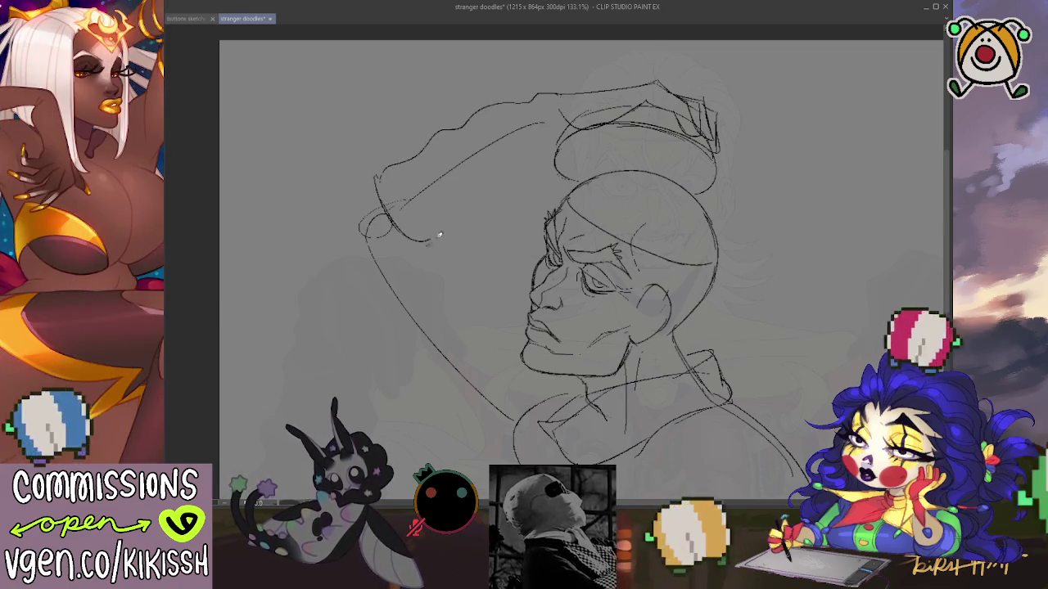
key("ctrl+z")
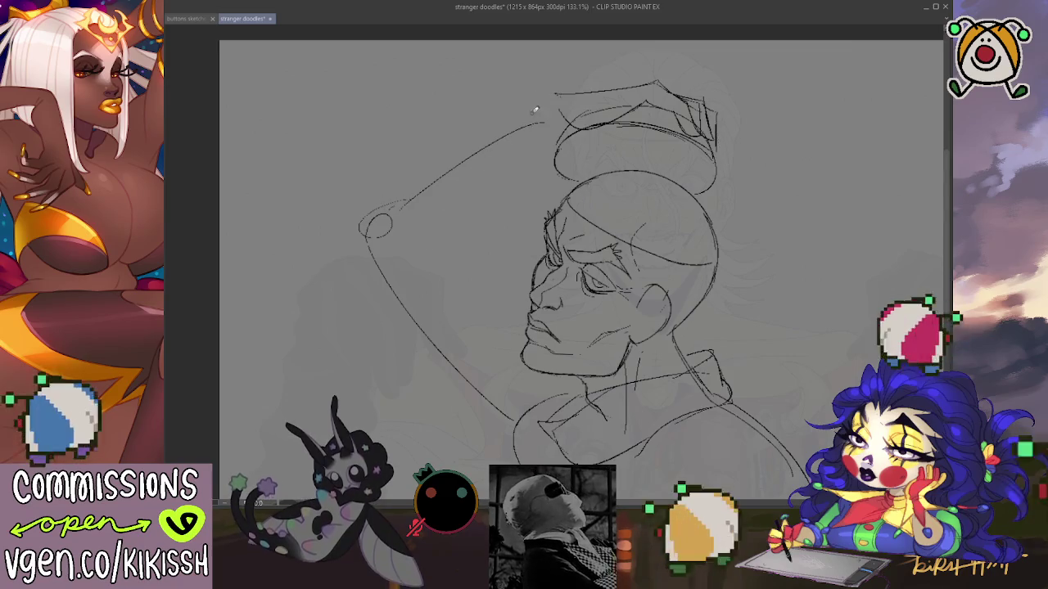
mouse_move(444, 156)
left_mouse_down()
mouse_move(360, 219)
mouse_move(480, 178)
mouse_move(491, 186)
left_mouse_up()
key("ctrl+z")
mouse_move(396, 246)
left_mouse_down()
mouse_move(471, 233)
mouse_move(487, 201)
mouse_move(565, 127)
mouse_move(451, 145)
mouse_move(536, 102)
left_mouse_up()
key("ctrl+z")
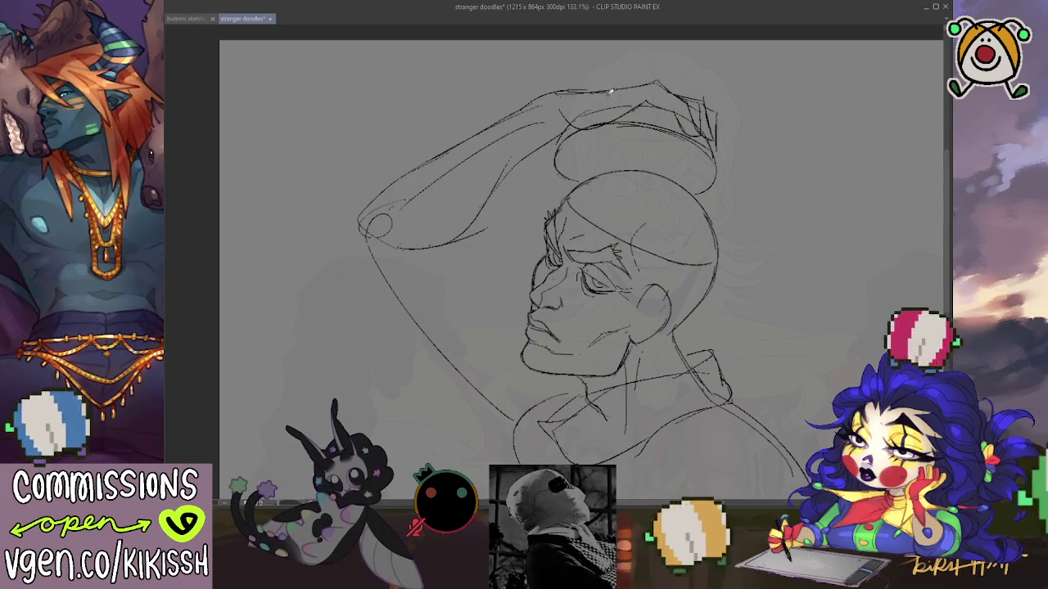
scroll(517, 169, "down", 2)
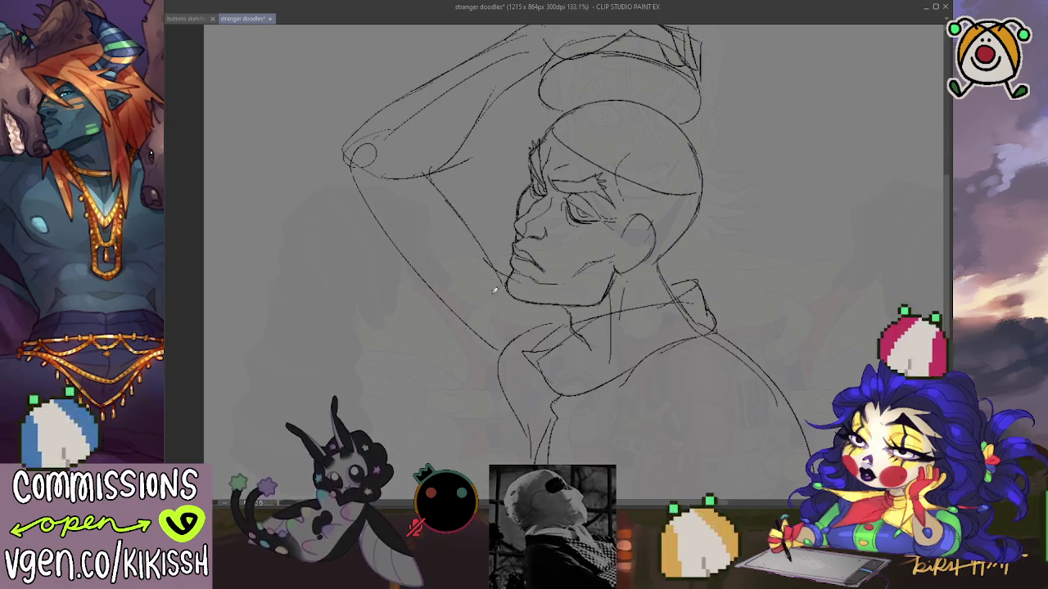
- Draw the outer contour of the raised arm from the elbow down the side, redoing one stroke
left_click_drag(344, 155, 376, 242)
left_click_drag(407, 283, 373, 239)
key("ctrl+z")
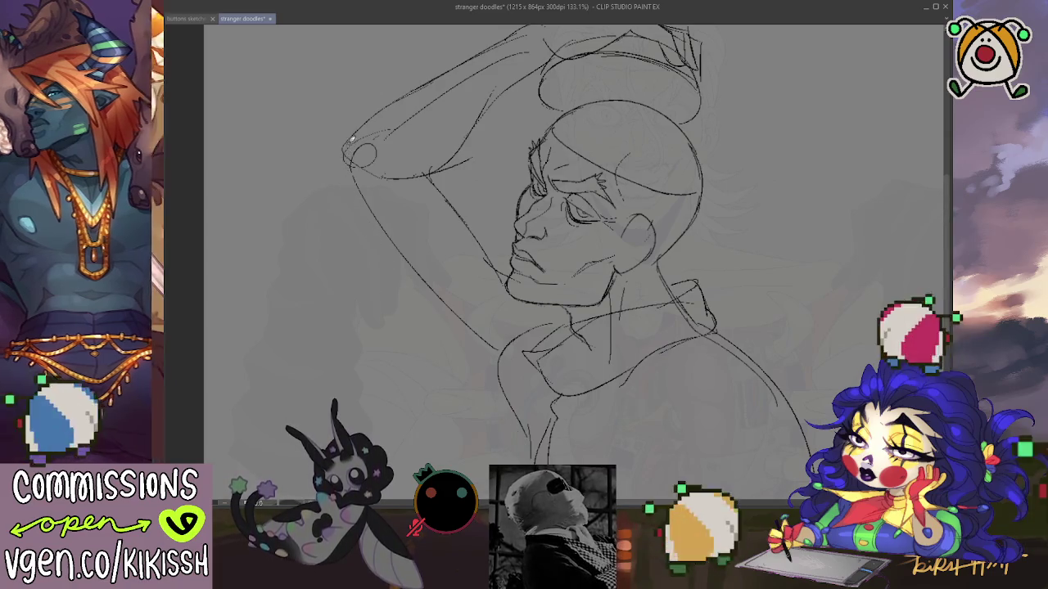
left_click_drag(350, 138, 334, 188)
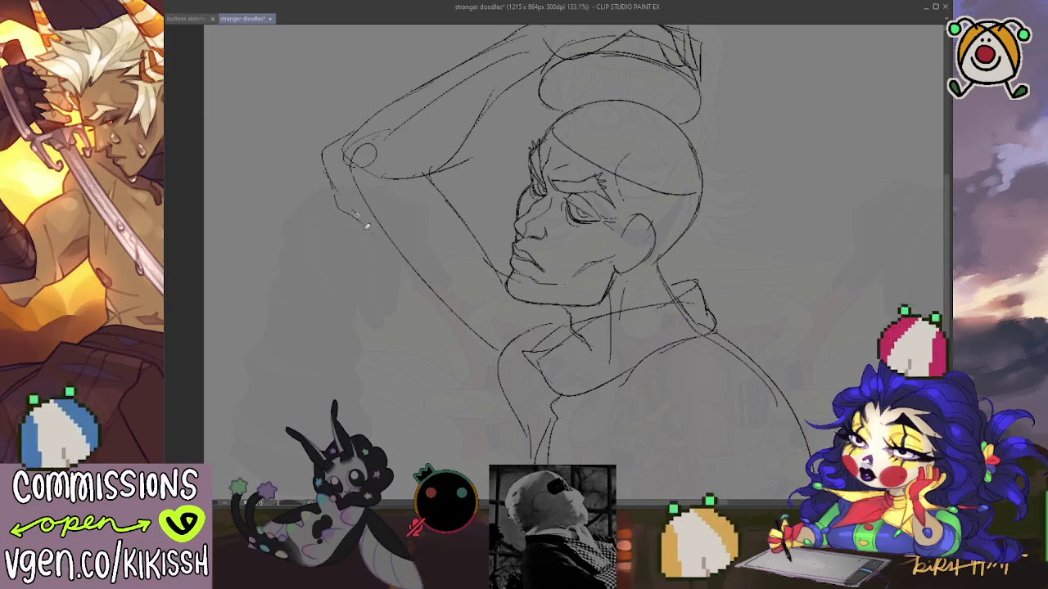
left_click_drag(452, 354, 491, 397)
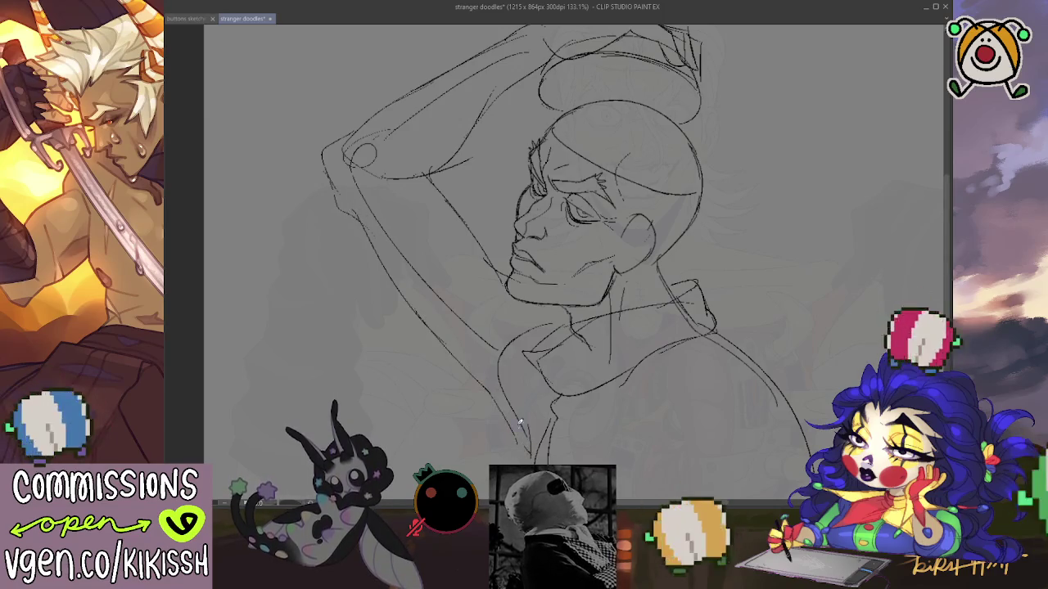
- Sketch a line down the torso and a curved line beneath it
left_click_drag(693, 327, 693, 237)
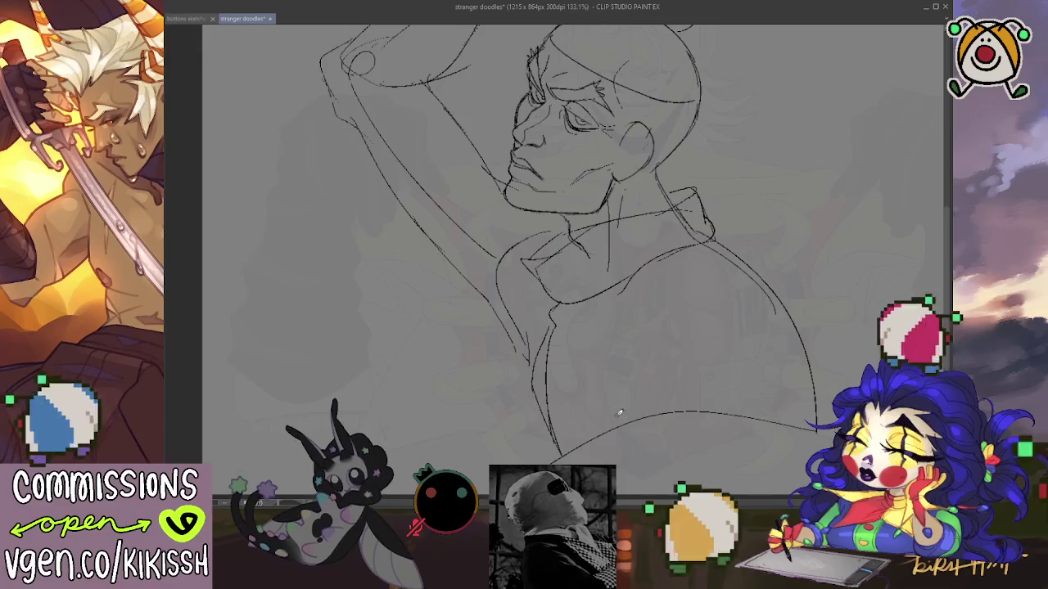
left_click_drag(599, 295, 611, 386)
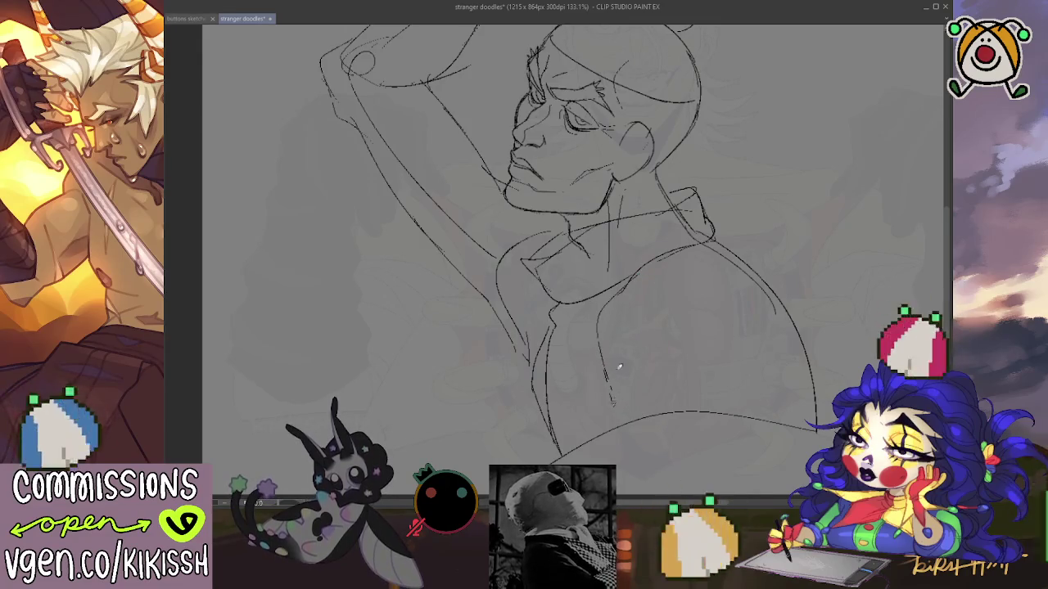
left_click_drag(786, 396, 645, 401)
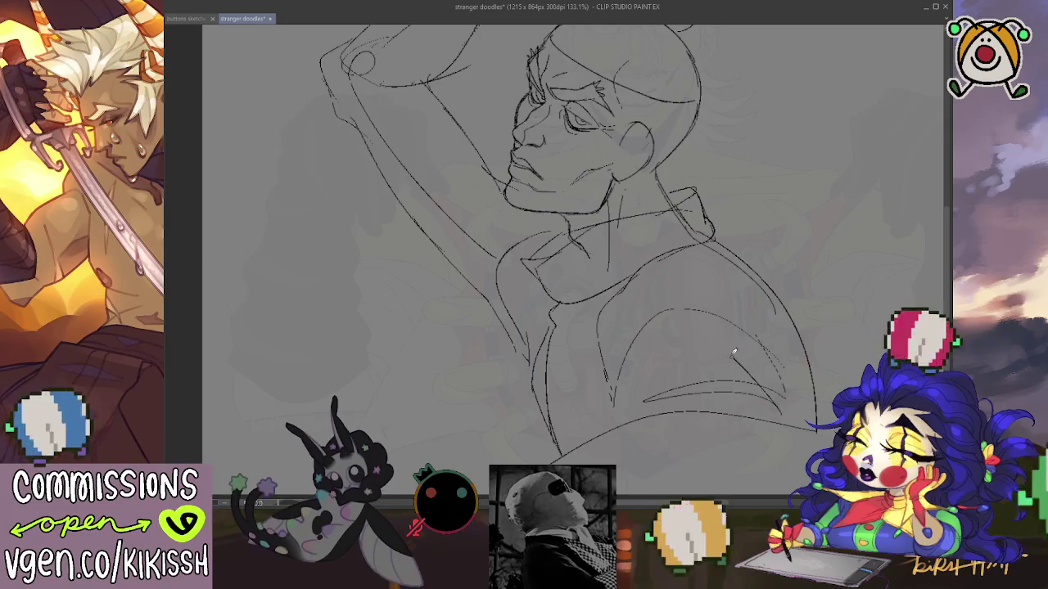
mouse_move(698, 287)
left_mouse_down()
mouse_move(714, 372)
mouse_move(734, 378)
left_mouse_up()
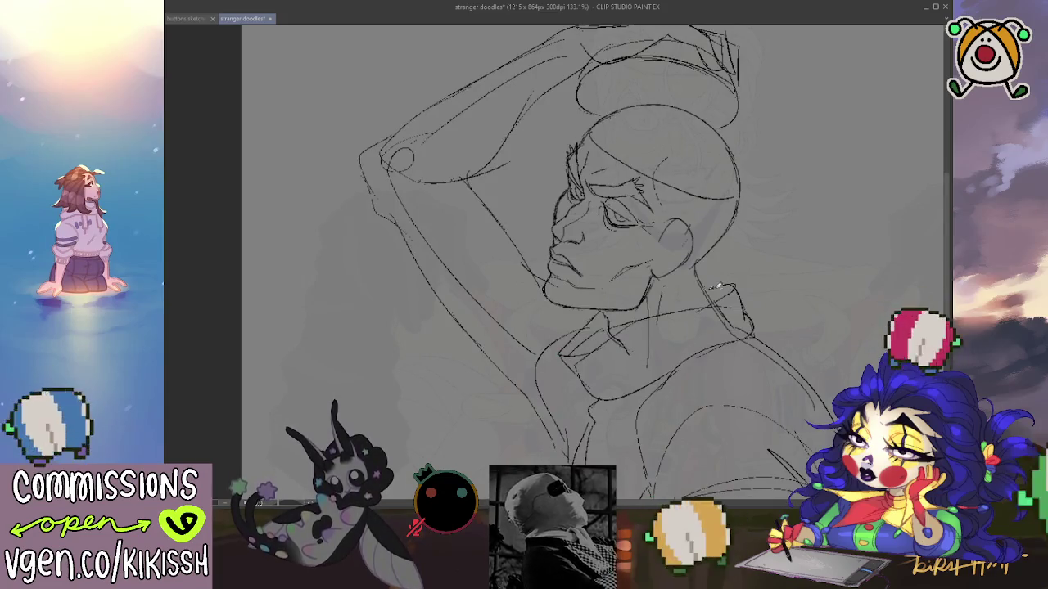
- Add a short collar line at the neck, then try a hair strand and undo it
left_click_drag(699, 279, 728, 277)
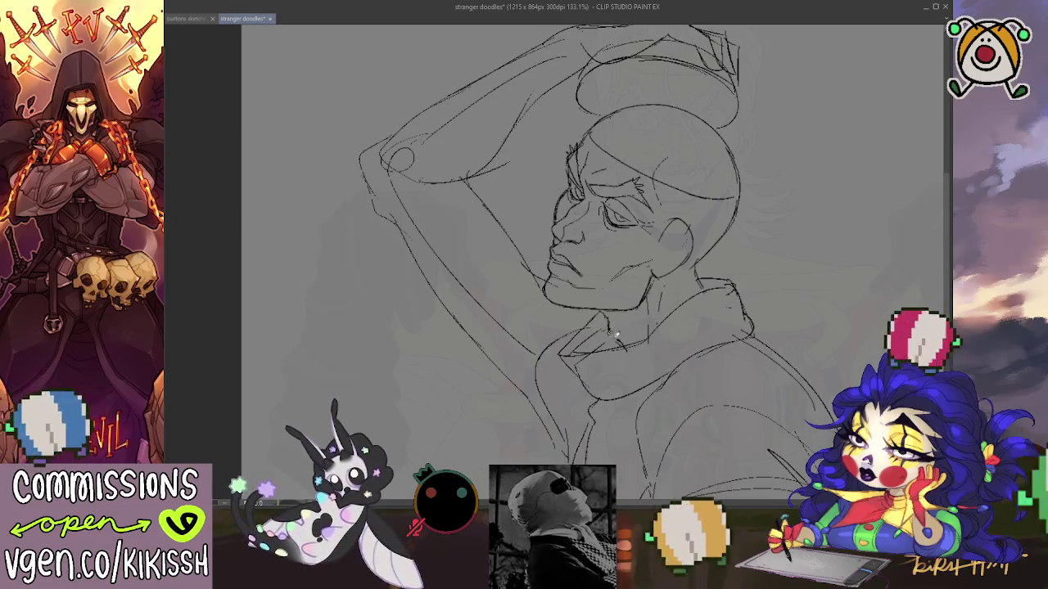
scroll(699, 355, "up", 1)
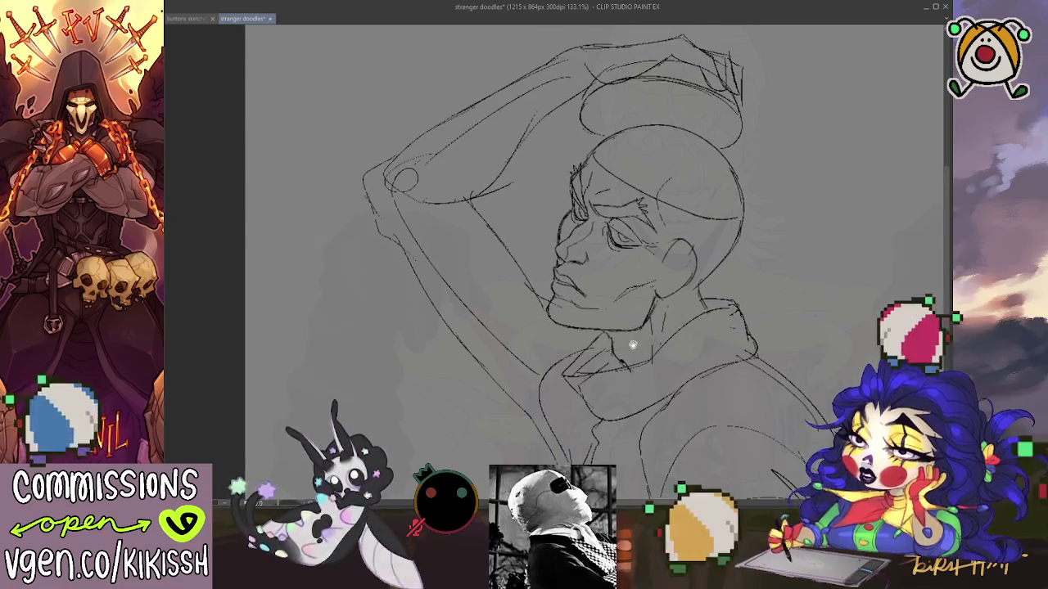
left_click_drag(699, 355, 761, 204)
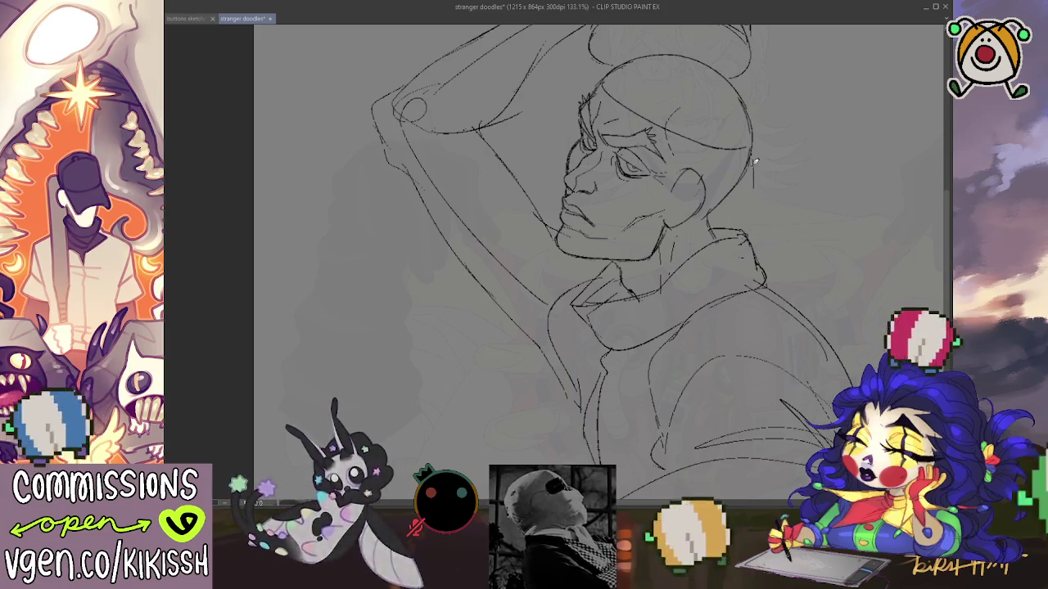
left_click_drag(760, 168, 804, 178)
key("ctrl+z")
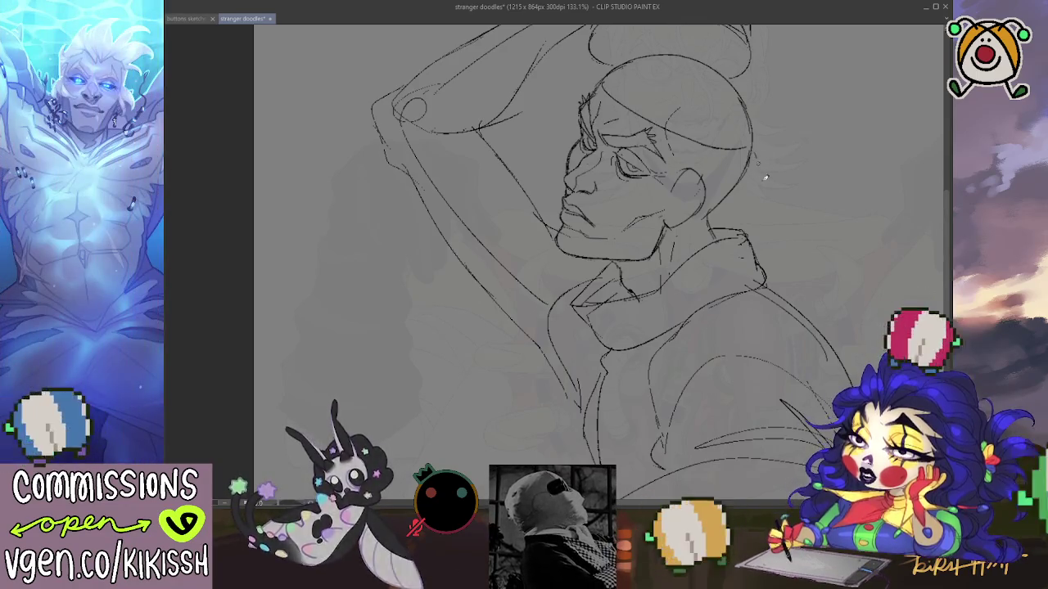
- Draw hair strands behind the neck, undoing two and redrawing one curving strand
mouse_move(754, 158)
left_mouse_down()
mouse_move(771, 183)
mouse_move(817, 205)
mouse_move(801, 224)
mouse_move(825, 243)
left_mouse_up()
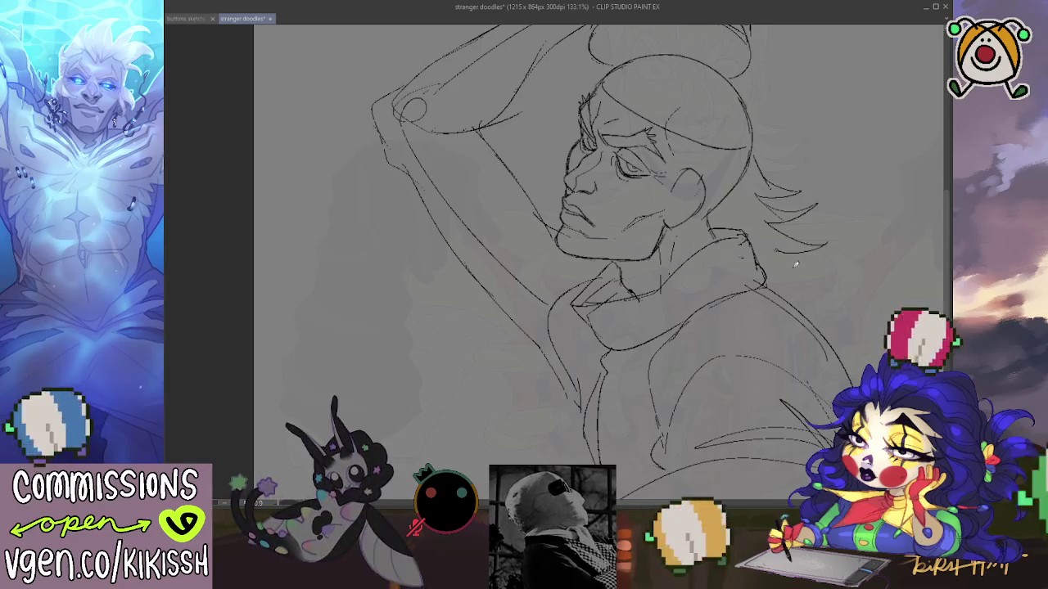
left_click_drag(781, 281, 817, 271)
left_click_drag(807, 222, 795, 265)
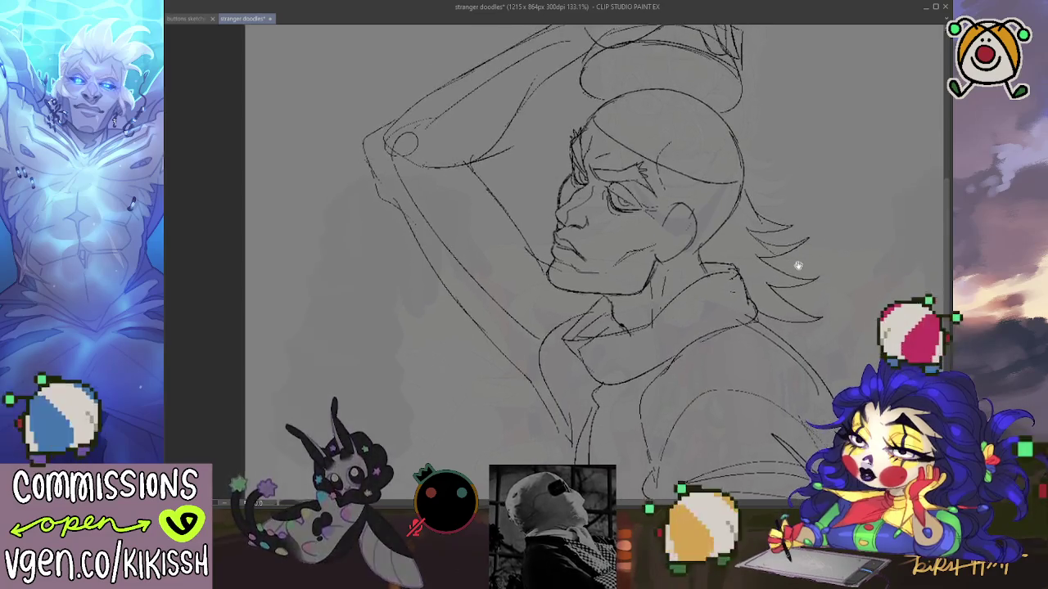
key("ctrl+z")
key("ctrl+z")
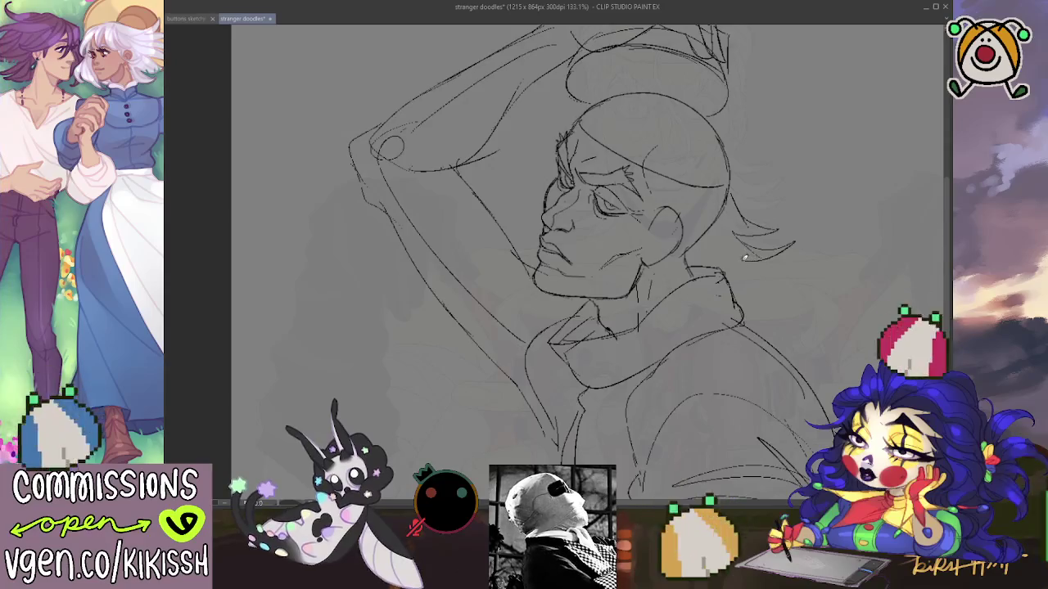
key("ctrl+z")
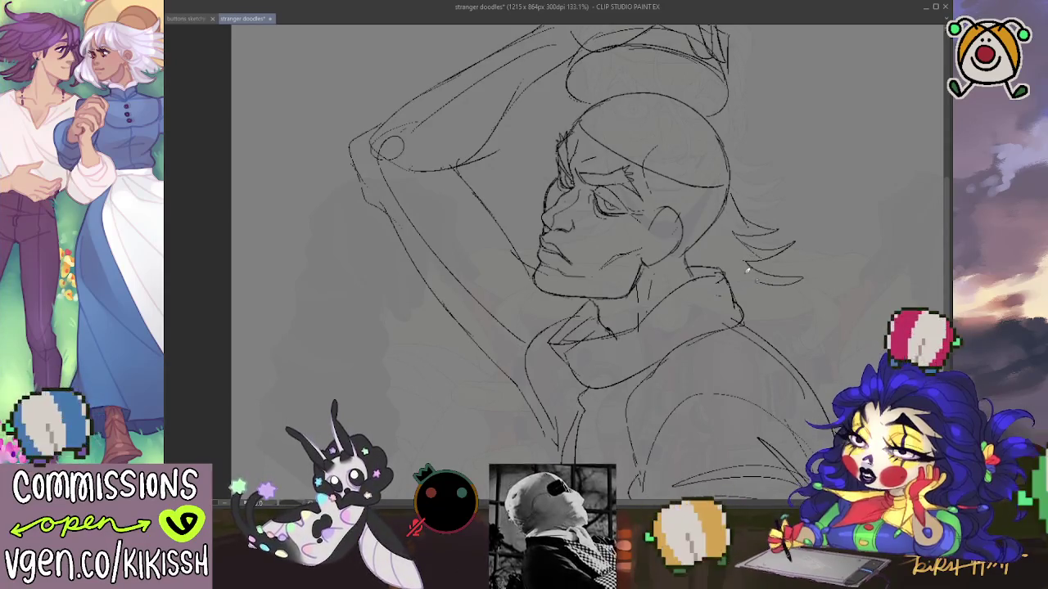
mouse_move(755, 260)
left_mouse_down()
mouse_move(806, 283)
mouse_move(788, 334)
left_mouse_up()
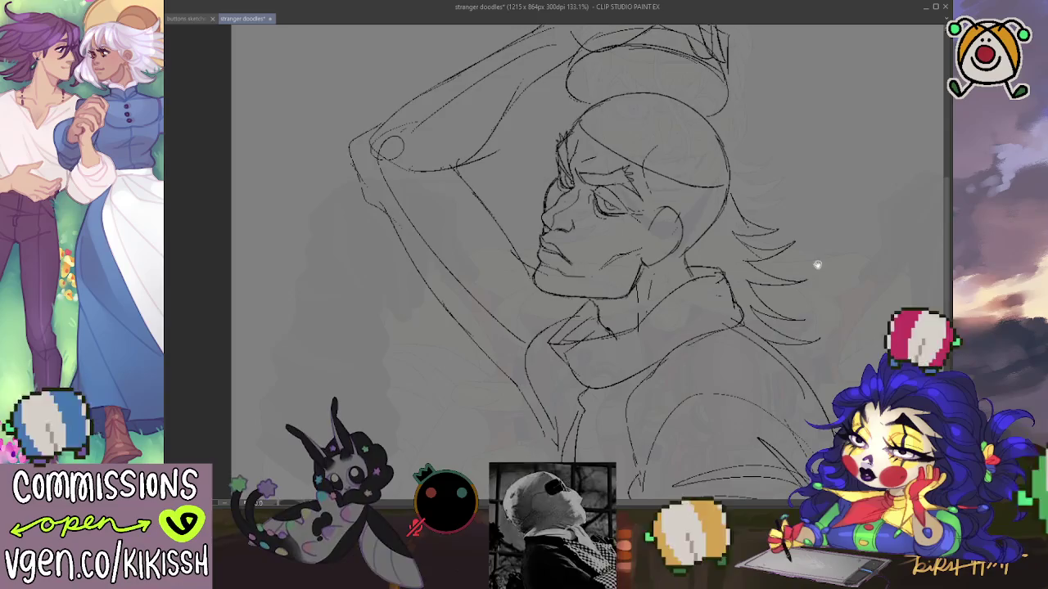
left_click_drag(748, 264, 714, 248)
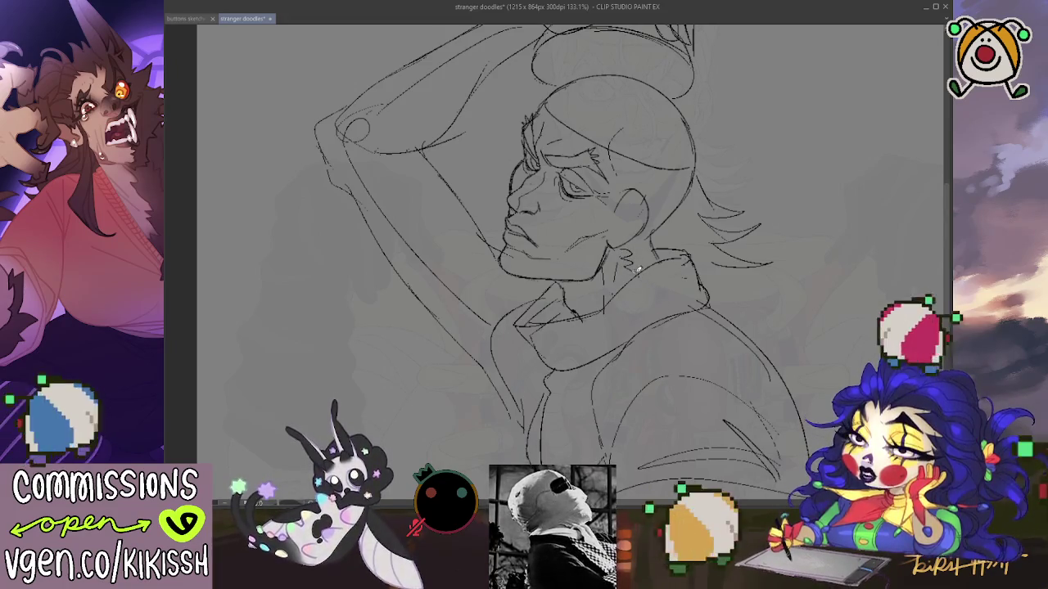
- Undo the three most recent strokes to step back through the edit history
key("ctrl+z")
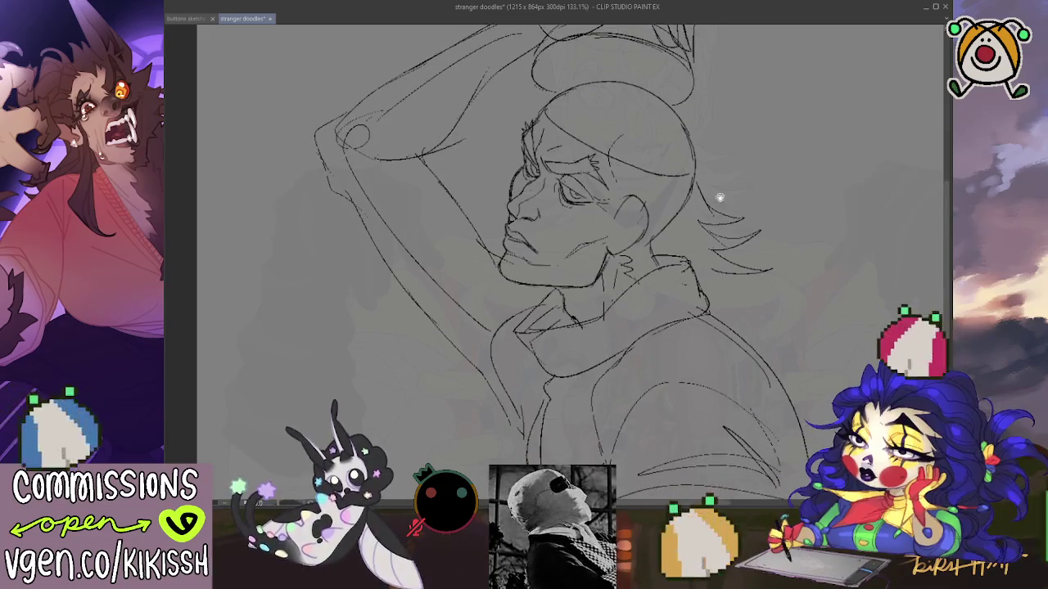
key("ctrl+z")
key("ctrl+z")
key("ctrl+z")
key("ctrl+z")
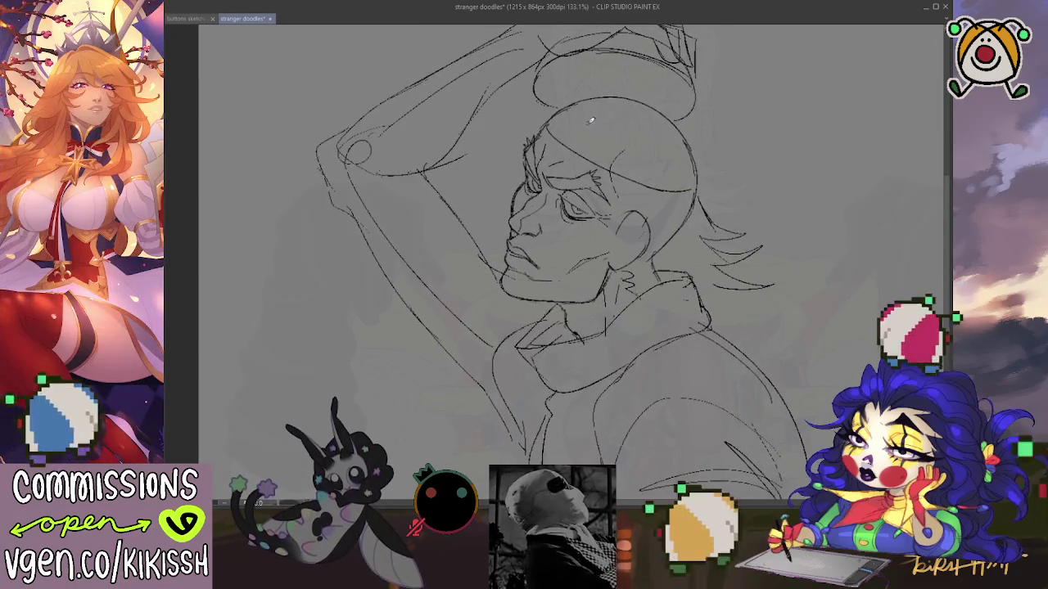
key("ctrl+z")
key("ctrl+z")
key("ctrl+z")
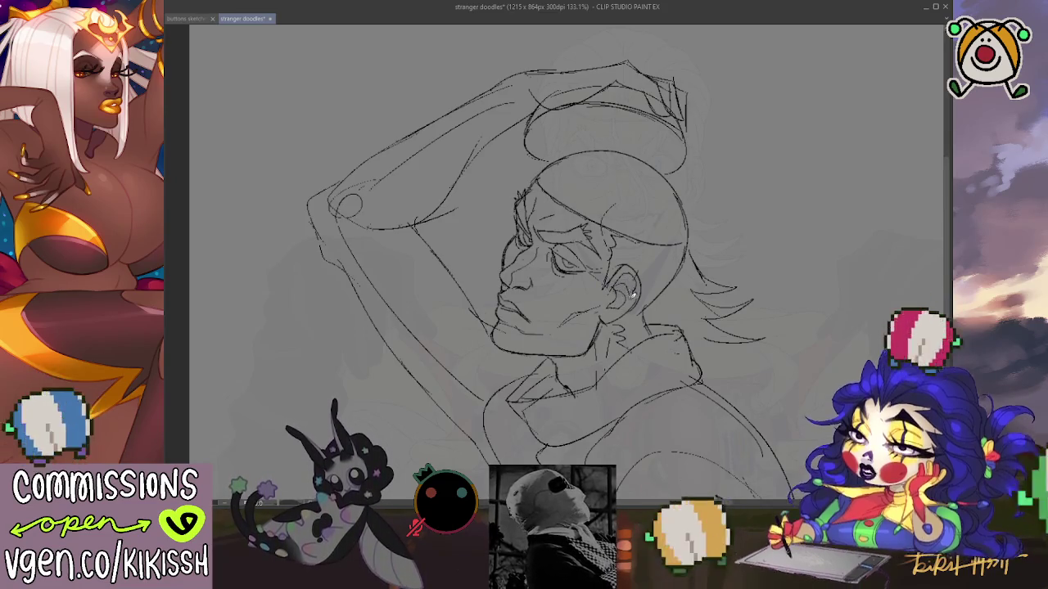
- Recentre the view on the head and mirror the canvas horizontally to check the sketch
left_click_drag(693, 283, 708, 270)
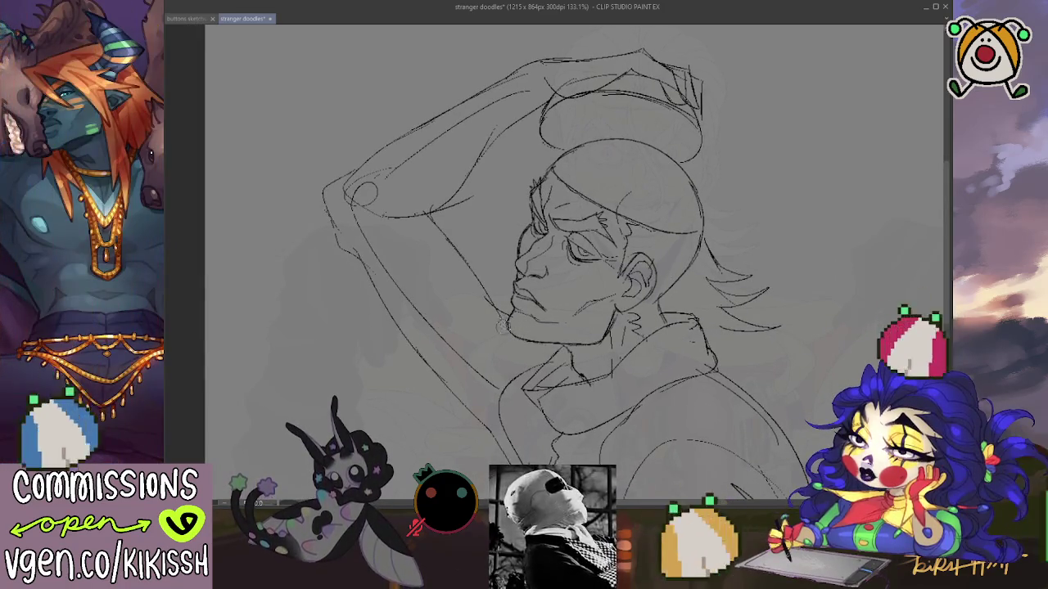
scroll(736, 253, "down", 2)
mouse_move(737, 254)
left_mouse_down()
mouse_move(751, 251)
mouse_move(743, 259)
left_mouse_up()
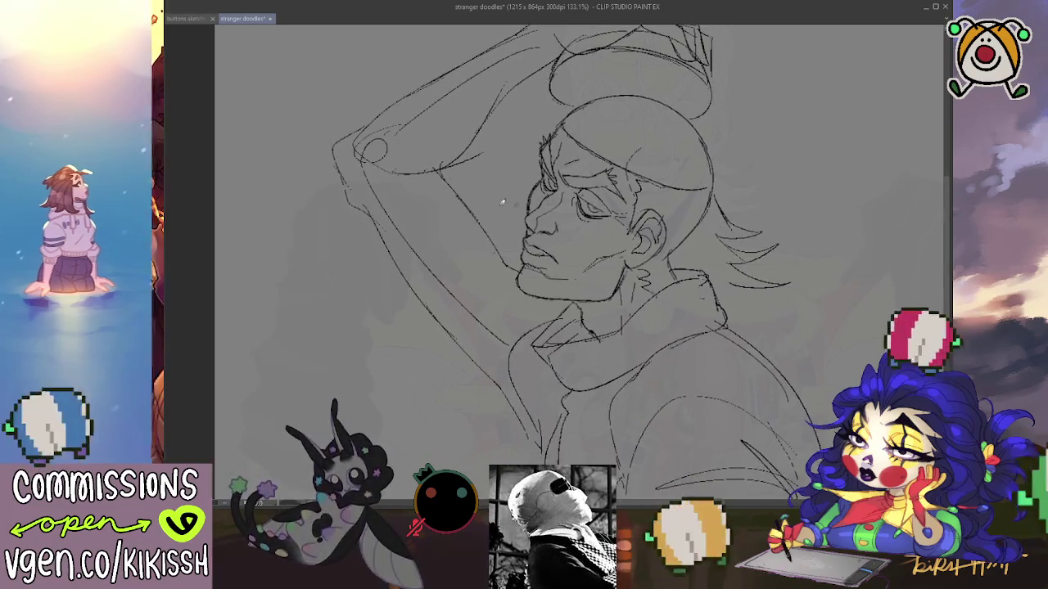
key("h")
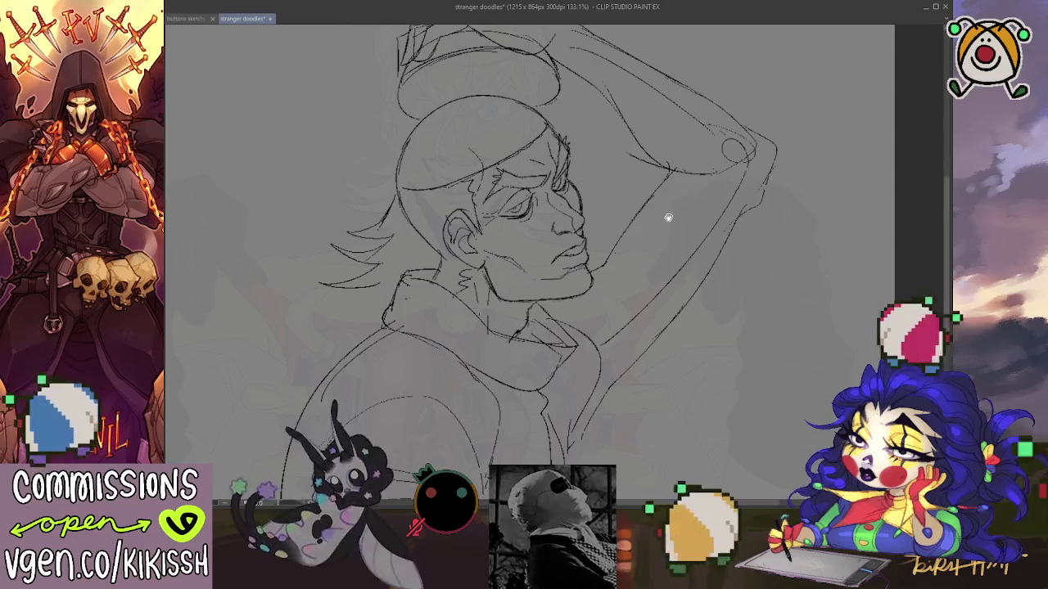
left_click_drag(667, 219, 703, 198)
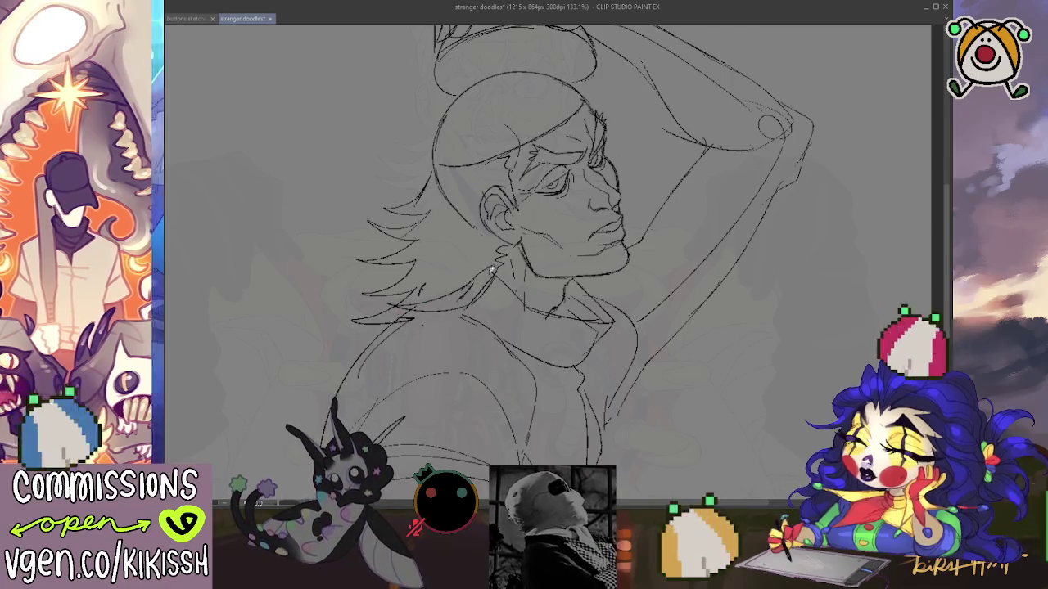
- Flip the canvas back to normal facing and add two strands to the hair near the ear
key("h")
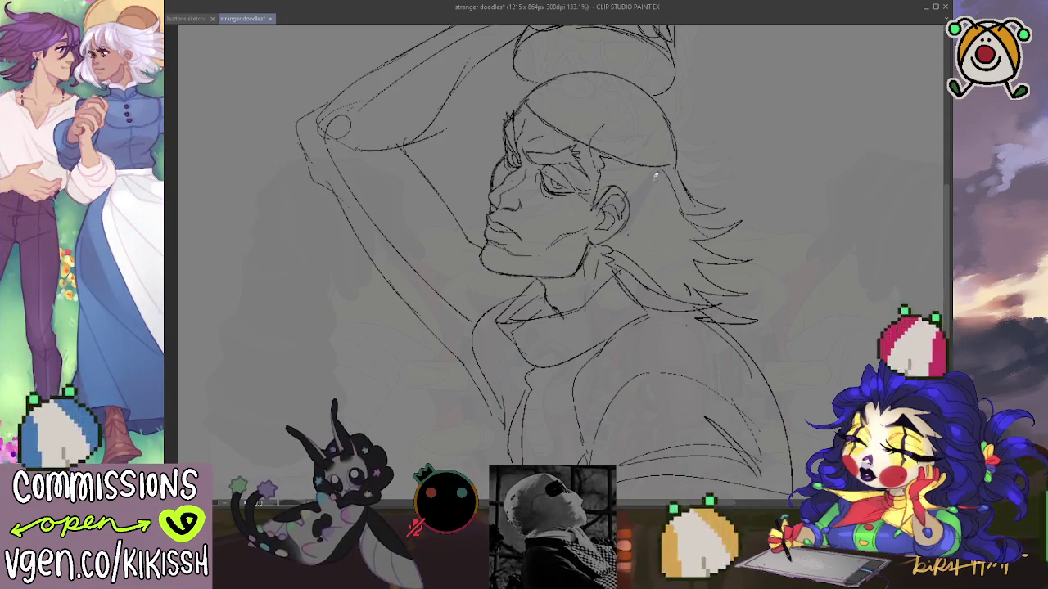
left_click_drag(644, 160, 670, 227)
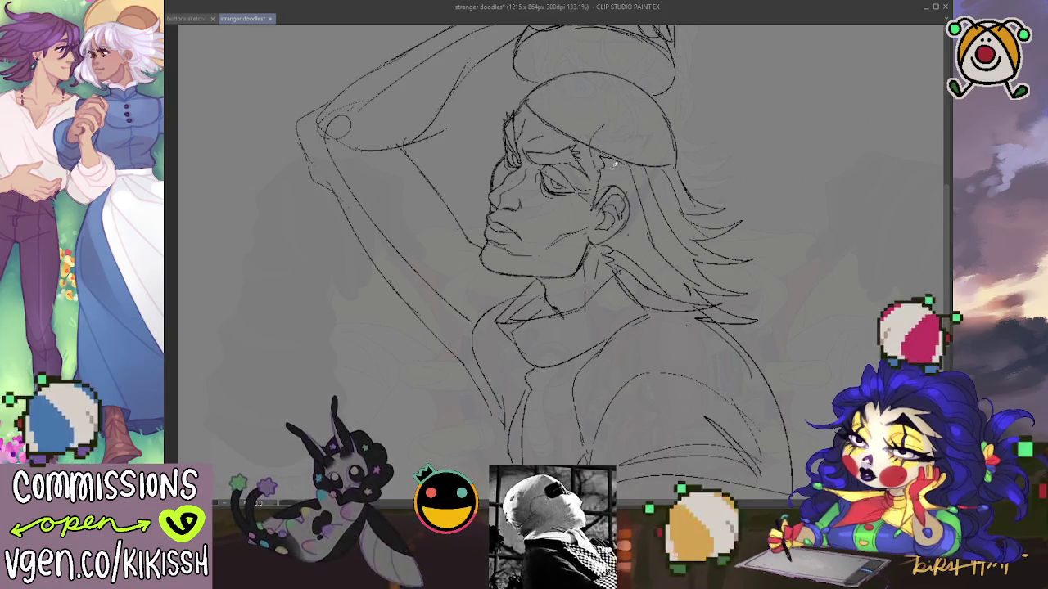
left_click_drag(607, 172, 629, 192)
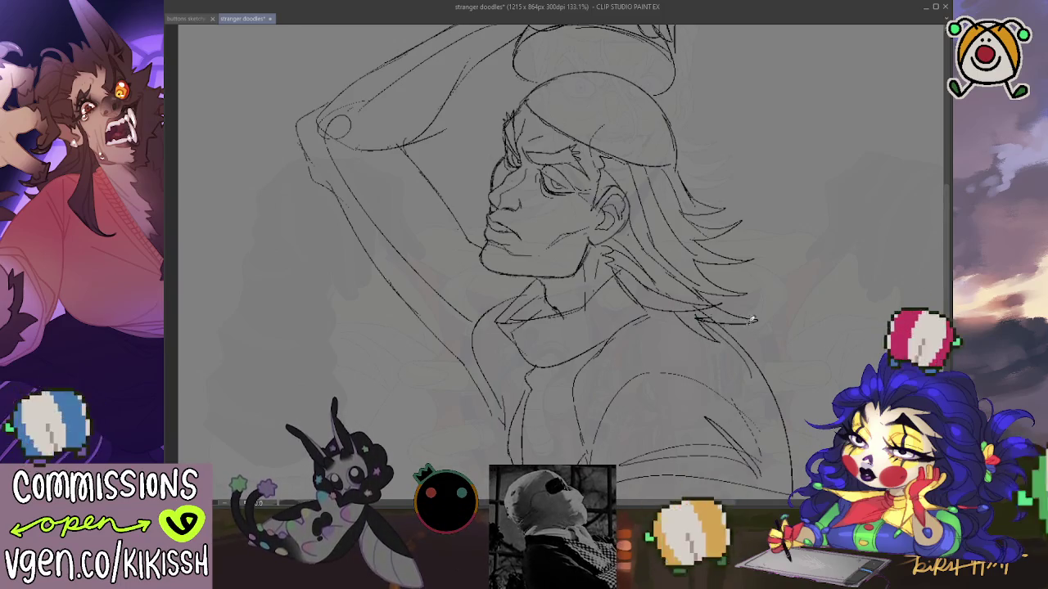
mouse_move(690, 175)
left_mouse_down()
mouse_move(706, 190)
mouse_move(692, 178)
left_mouse_up()
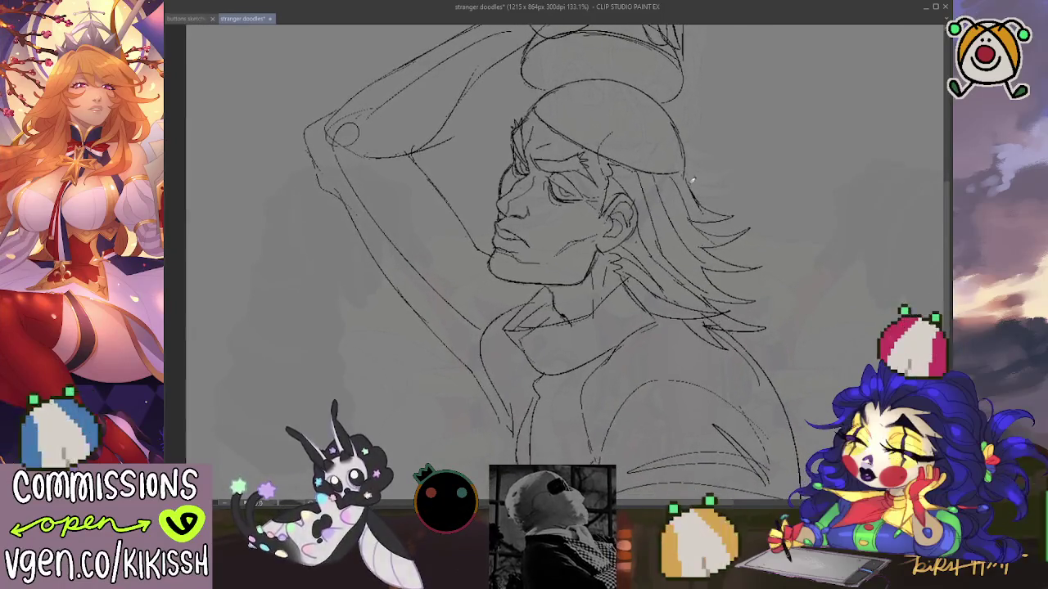
scroll(770, 159, "down", 3)
- Reposition the view over the head and draw the curve of the exposed skull
mouse_move(773, 158)
left_mouse_down()
mouse_move(776, 184)
mouse_move(817, 166)
mouse_move(802, 229)
left_mouse_up()
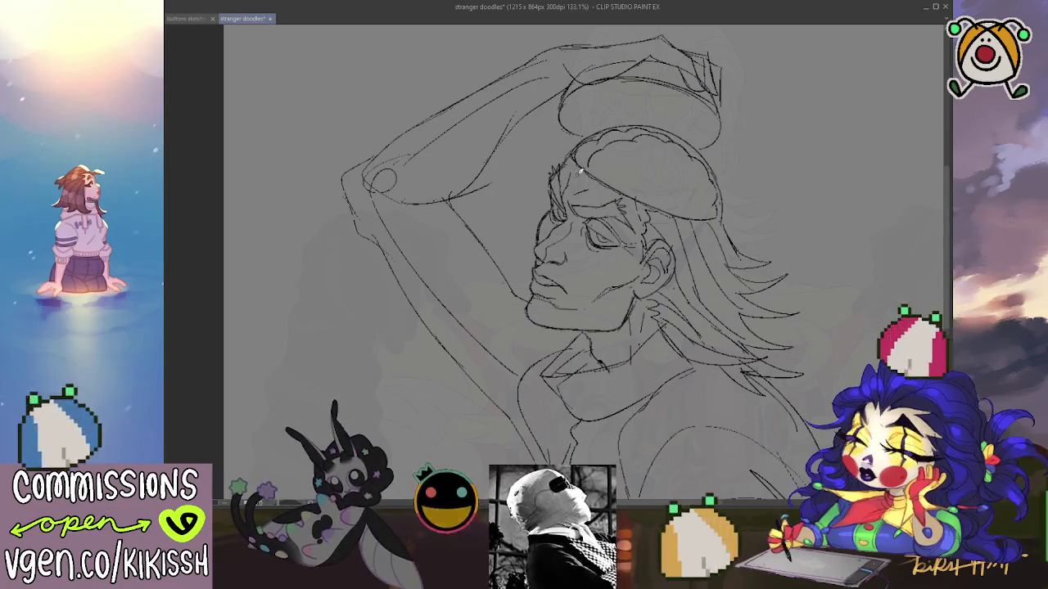
left_click_drag(564, 92, 522, 201)
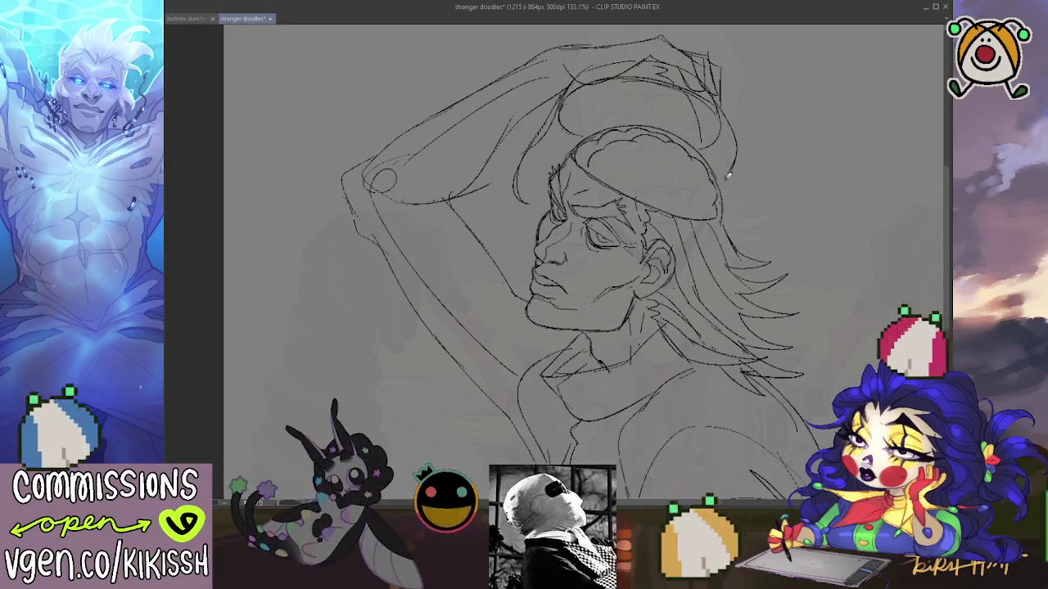
- Draw a hair strand behind the head, rotate the view slightly, then undo the unwanted strands
left_click_drag(728, 205, 782, 215)
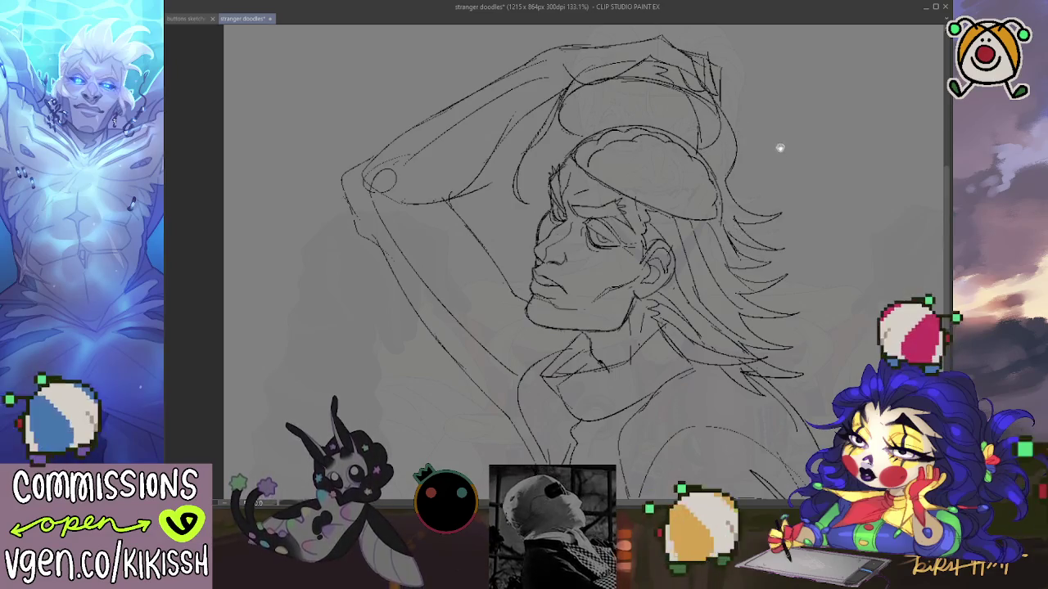
left_click_drag(780, 149, 789, 135)
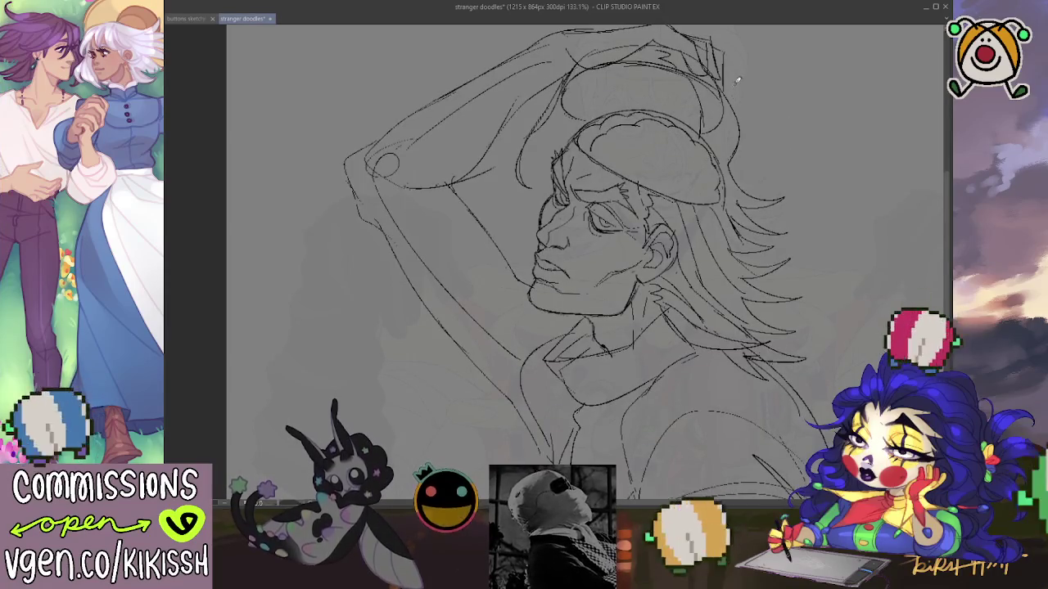
key("ctrl+z")
key("ctrl+z")
key("ctrl+z")
key("ctrl+z")
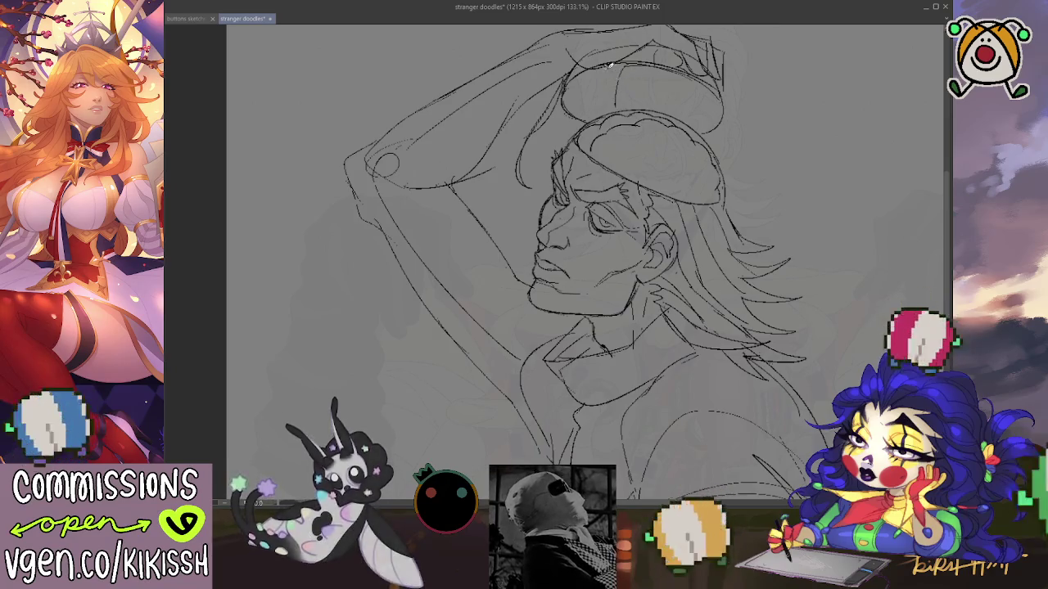
- Replace the two small ovals on the skull cap with an inner rim line, then mirror the view
left_click_drag(606, 70, 684, 84)
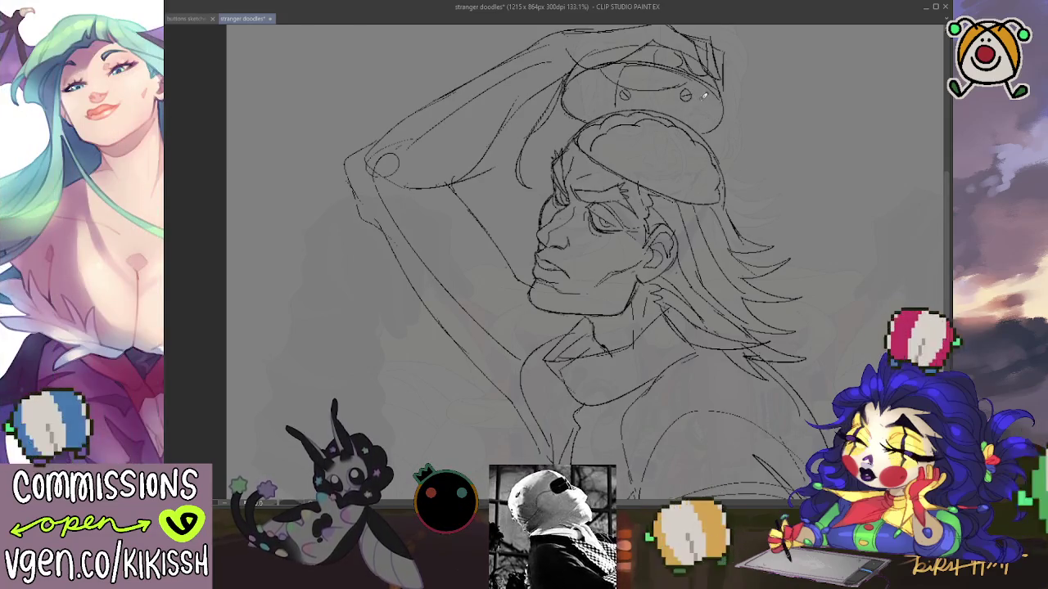
key("ctrl+z")
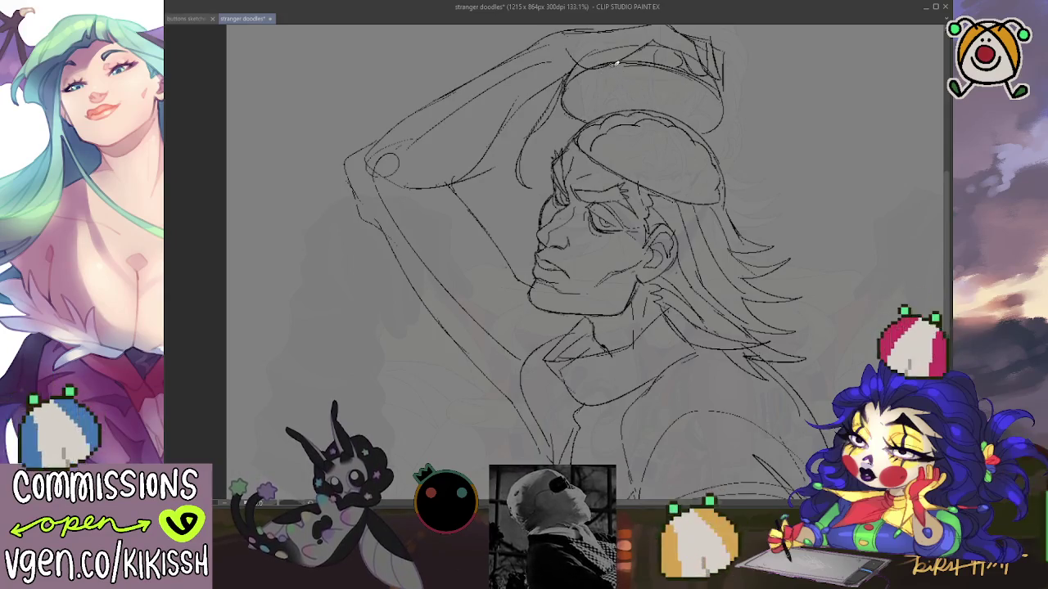
left_click_drag(603, 80, 663, 90)
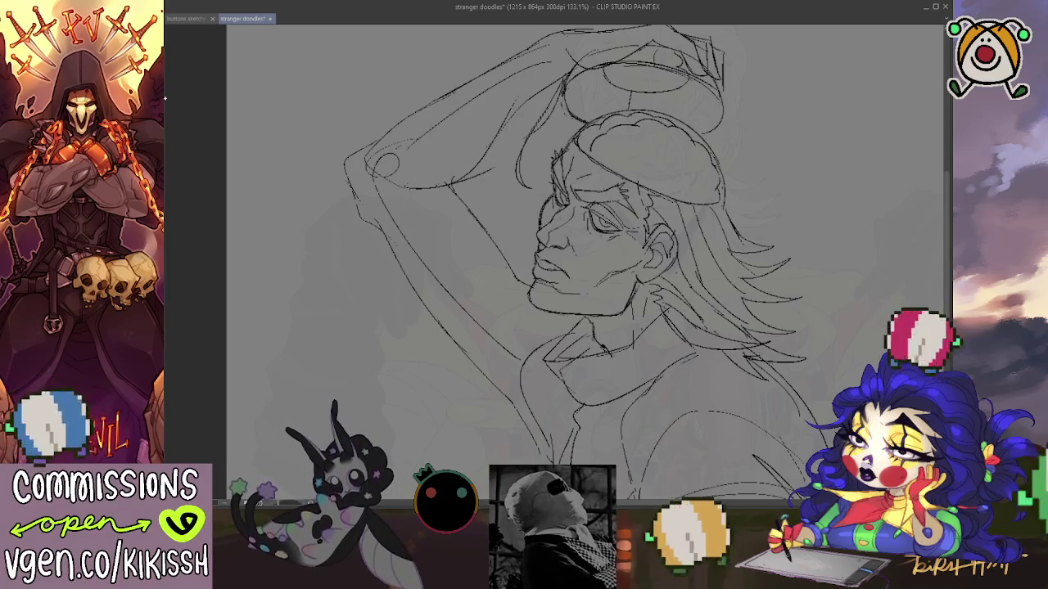
key("h")
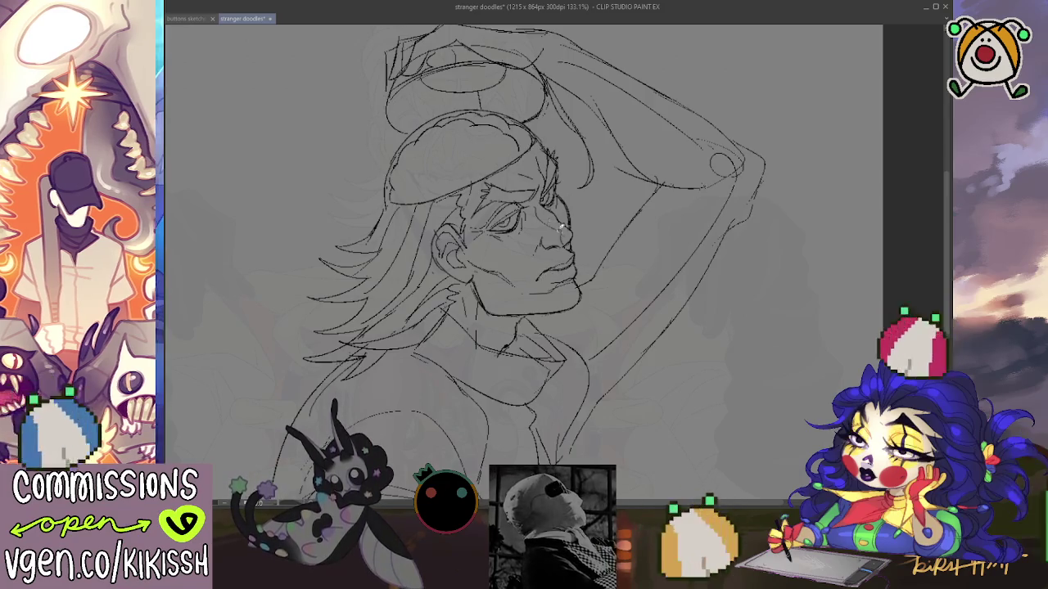
key("h")
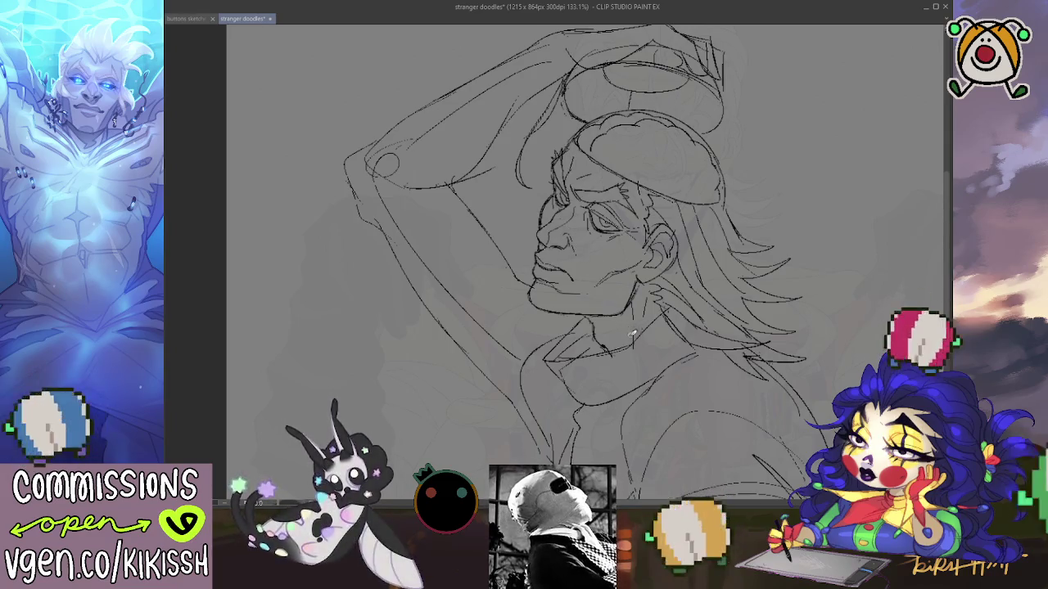
left_click_drag(719, 294, 704, 283)
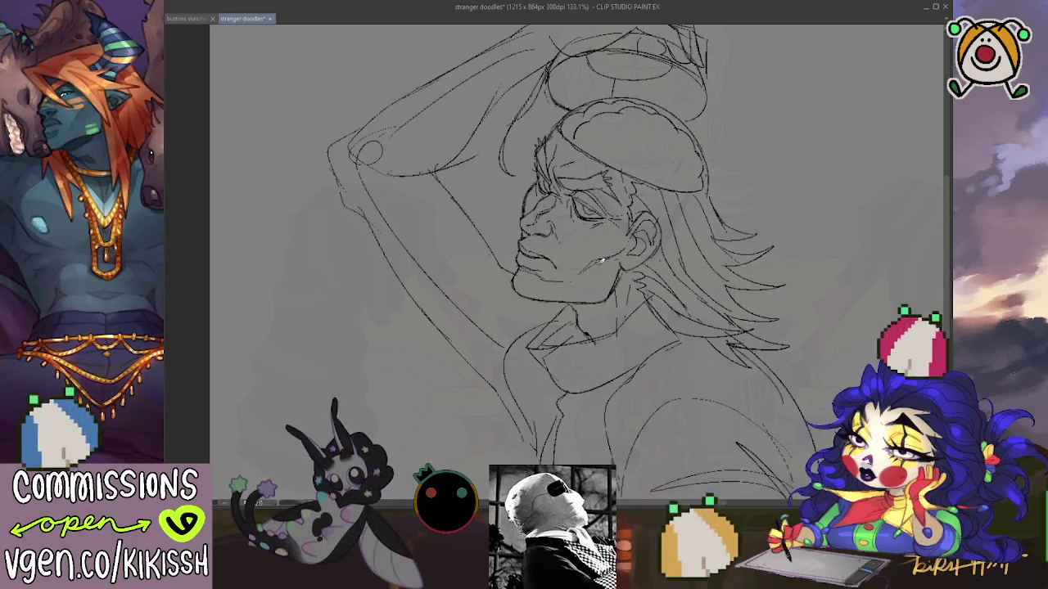
- Rotate and shift the canvas view to keep refining the face and neck lines
left_click_drag(646, 343, 663, 340)
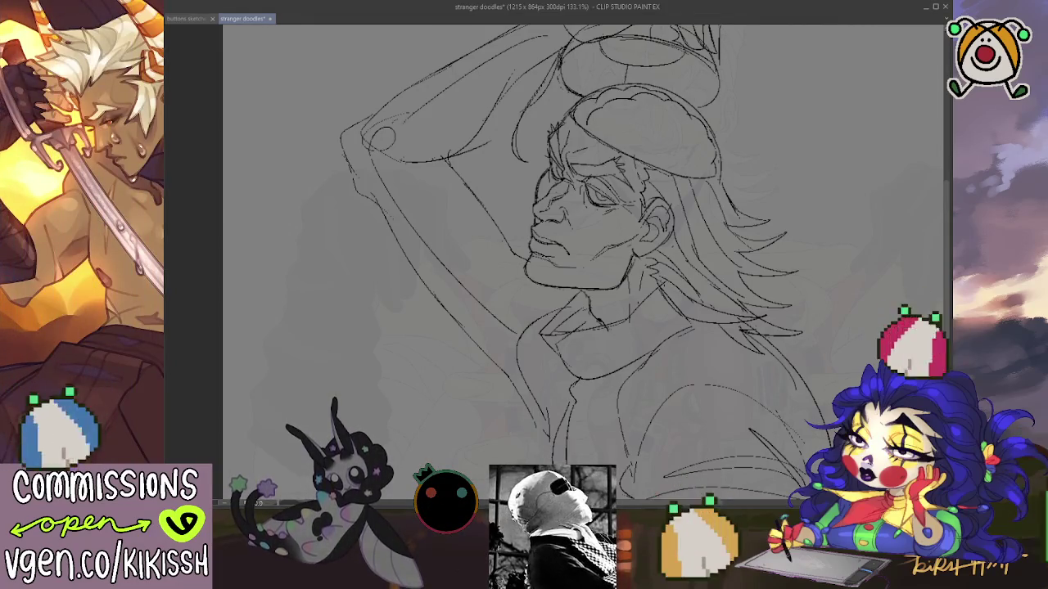
- Sketch extra strokes along the lifted skull cap's right edge and the hair beside it
scroll(734, 200, "up", 1)
scroll(737, 188, "up", 2)
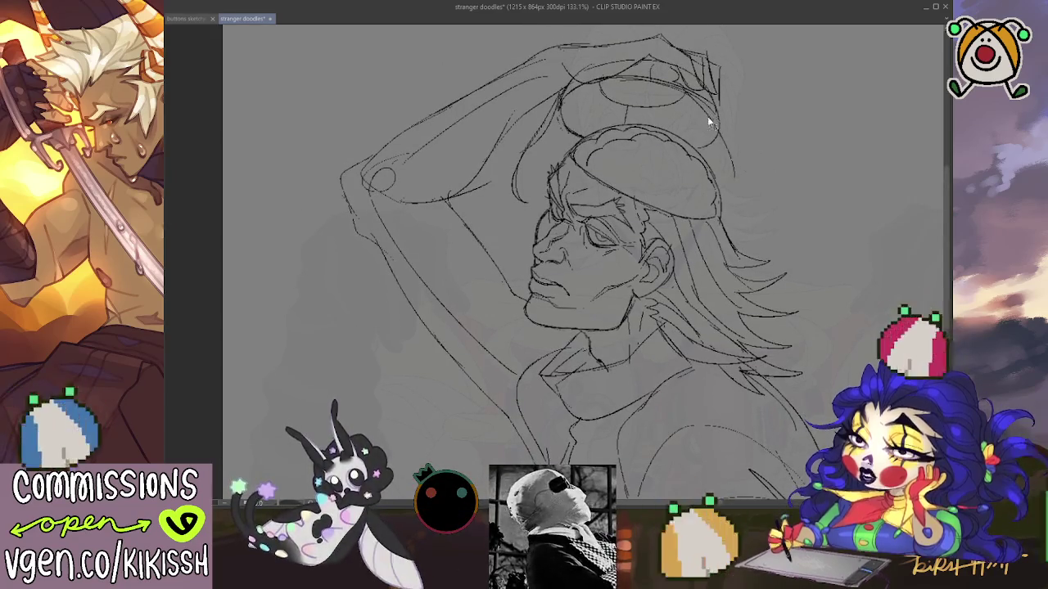
left_click_drag(721, 97, 746, 175)
mouse_move(718, 89)
left_mouse_down()
mouse_move(762, 150)
mouse_move(760, 208)
mouse_move(784, 243)
mouse_move(743, 223)
mouse_move(714, 112)
left_mouse_up()
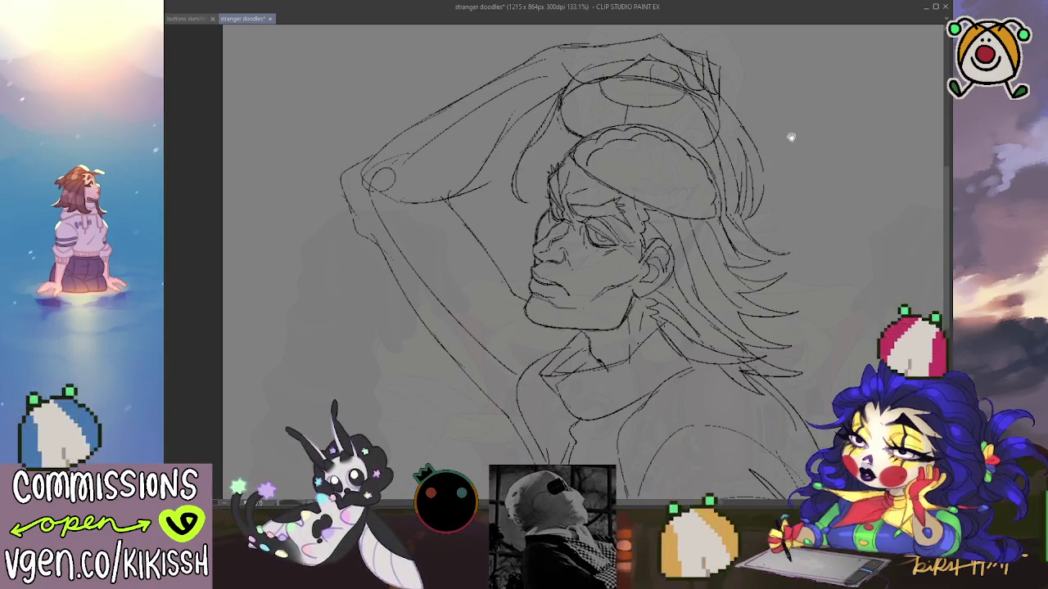
left_click_drag(808, 157, 798, 144)
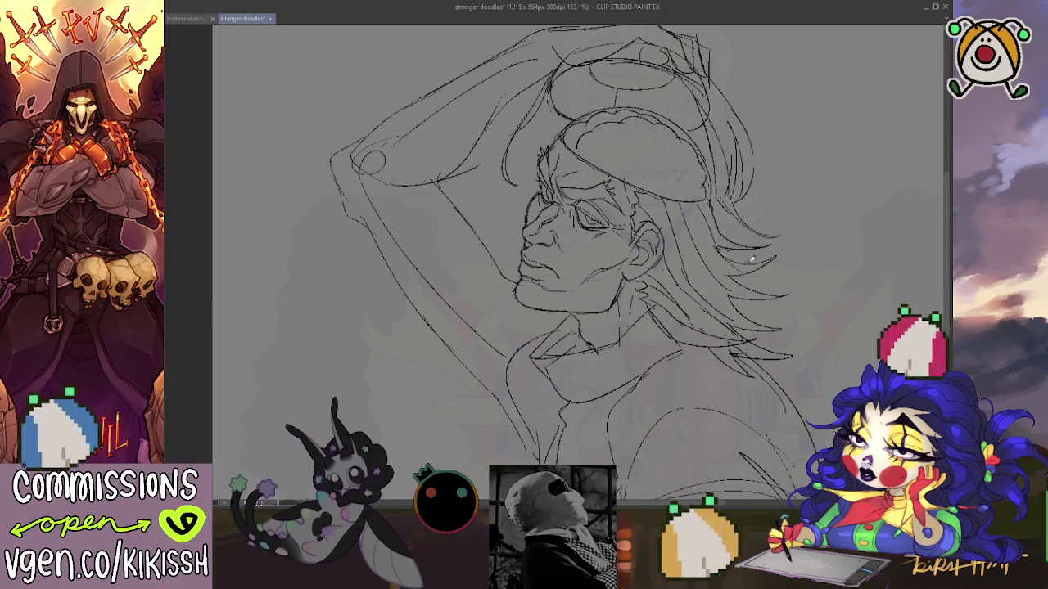
- Reposition the view over the open skull and refocus the drawing window for the brain folds
left_click_drag(824, 164, 830, 172)
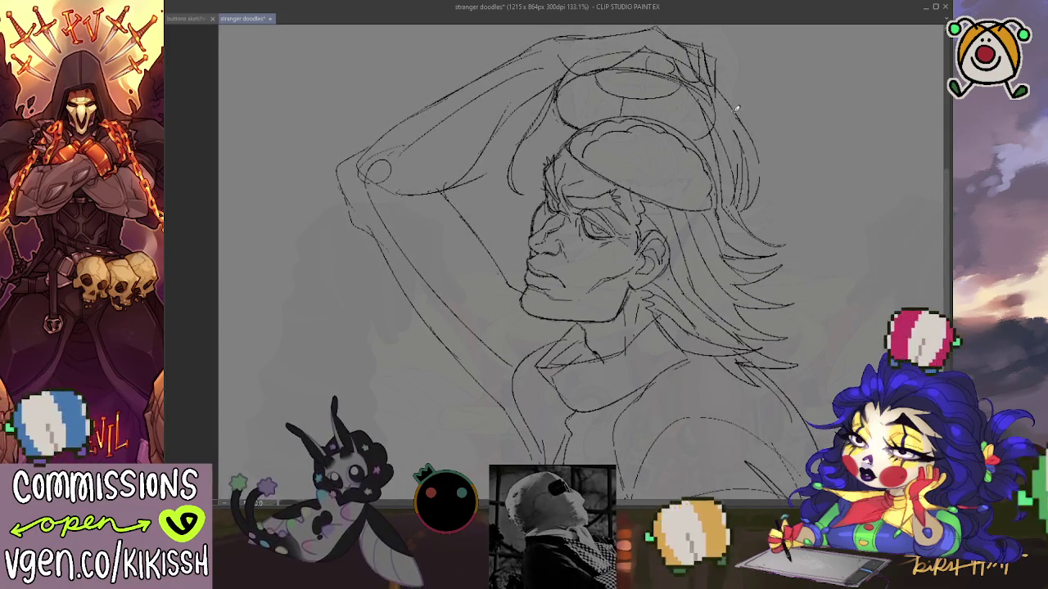
left_click_drag(807, 145, 800, 183)
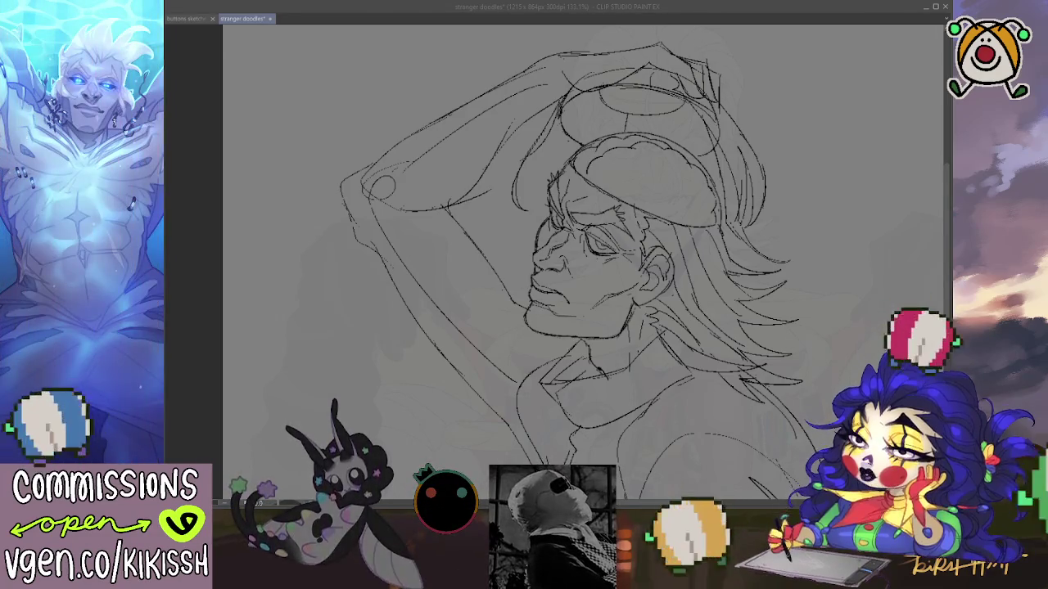
left_click(628, 198)
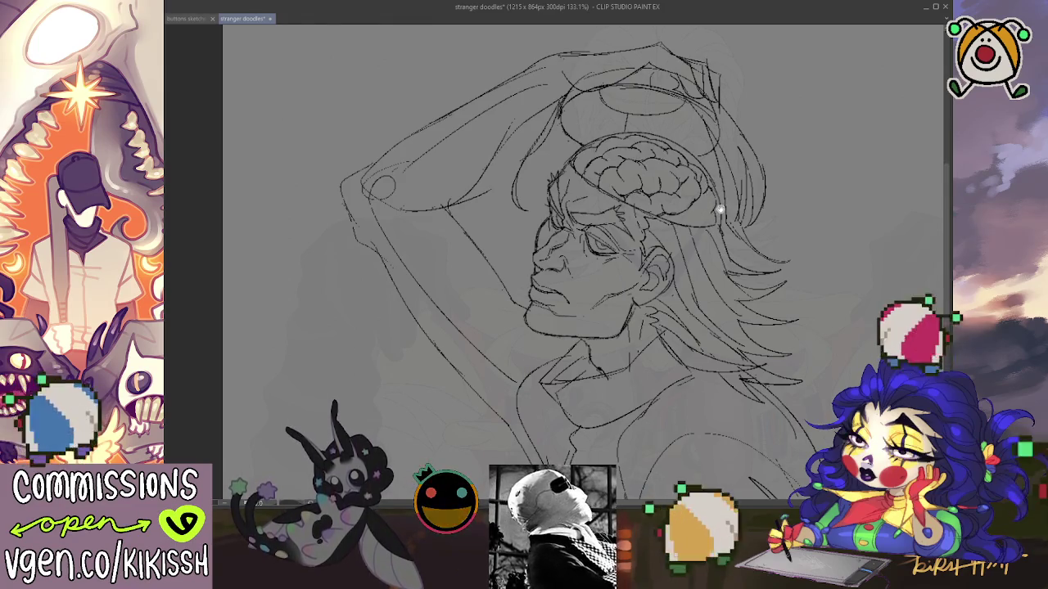
- Nudge the view over the profile face to redraw the eye, nose and lips
left_click_drag(721, 210, 714, 203)
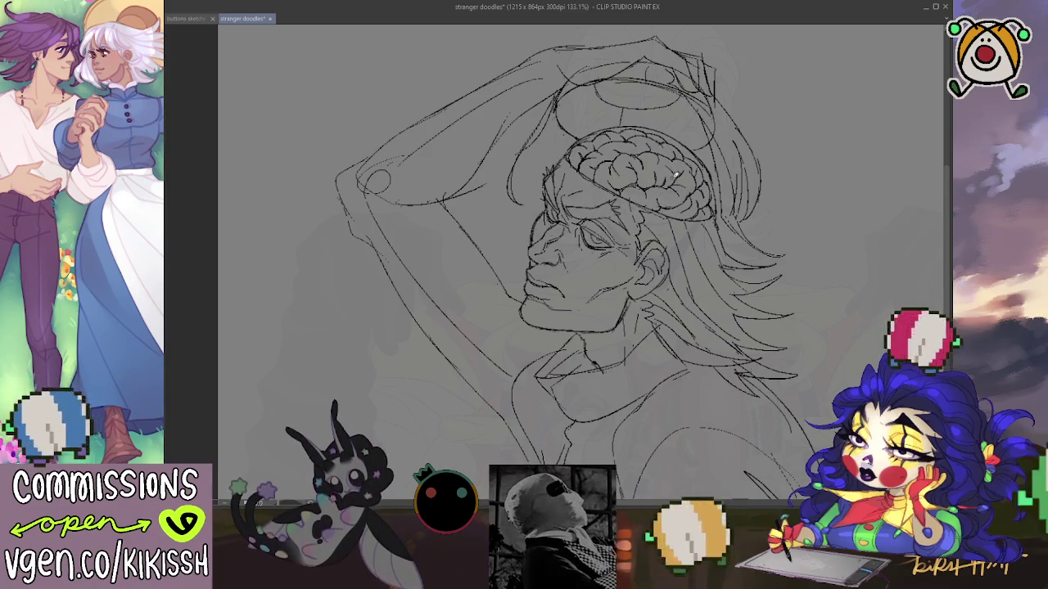
scroll(761, 221, "down", 2)
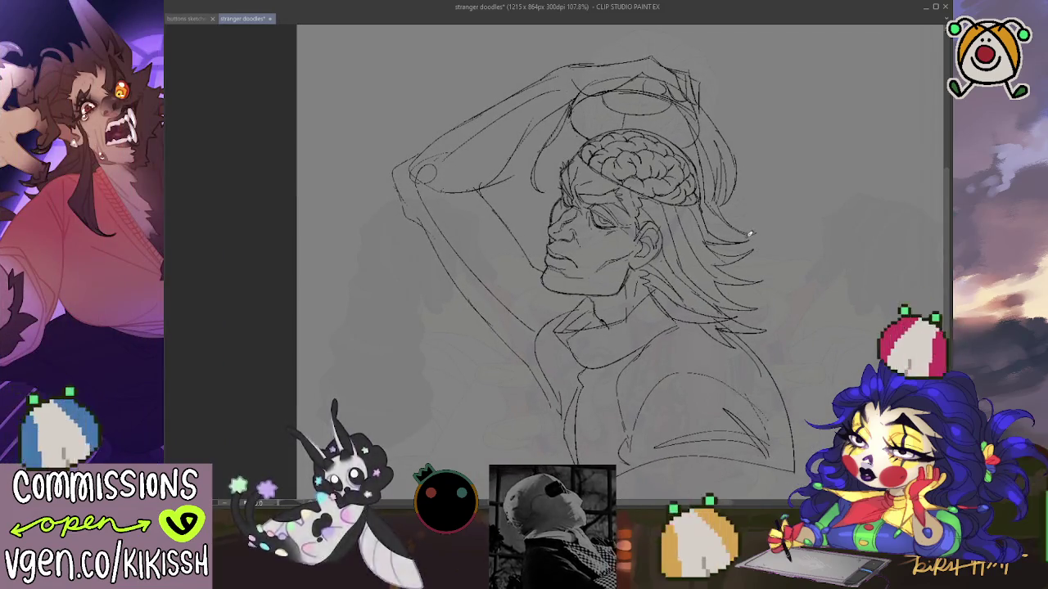
- Redraw the top contour of the raised forearm, undoing and retrying the first stroke
scroll(751, 234, "up", 1)
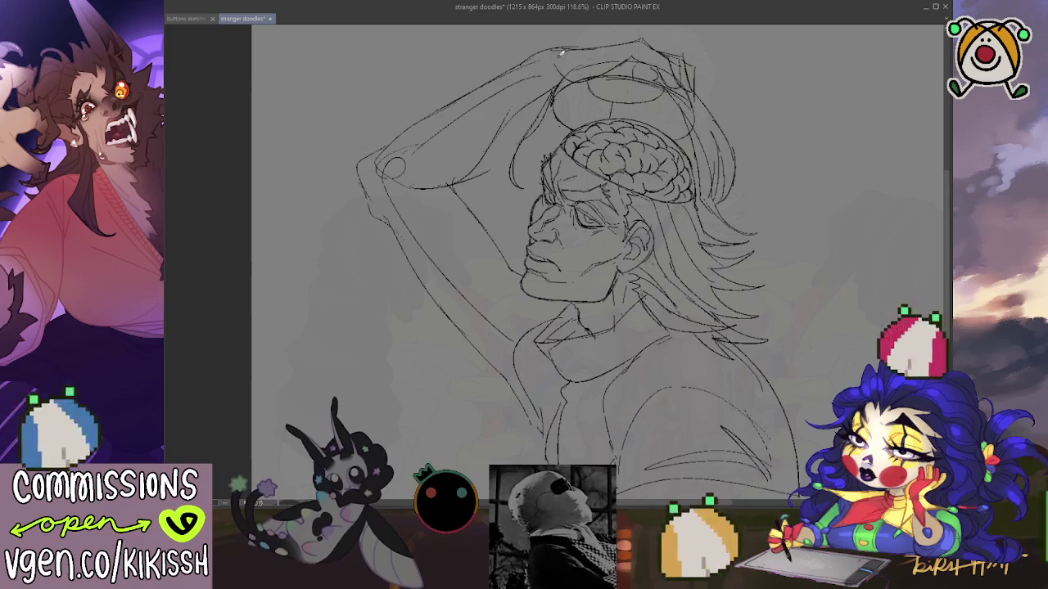
left_click_drag(397, 131, 473, 190)
key("ctrl+z")
left_click_drag(392, 133, 476, 191)
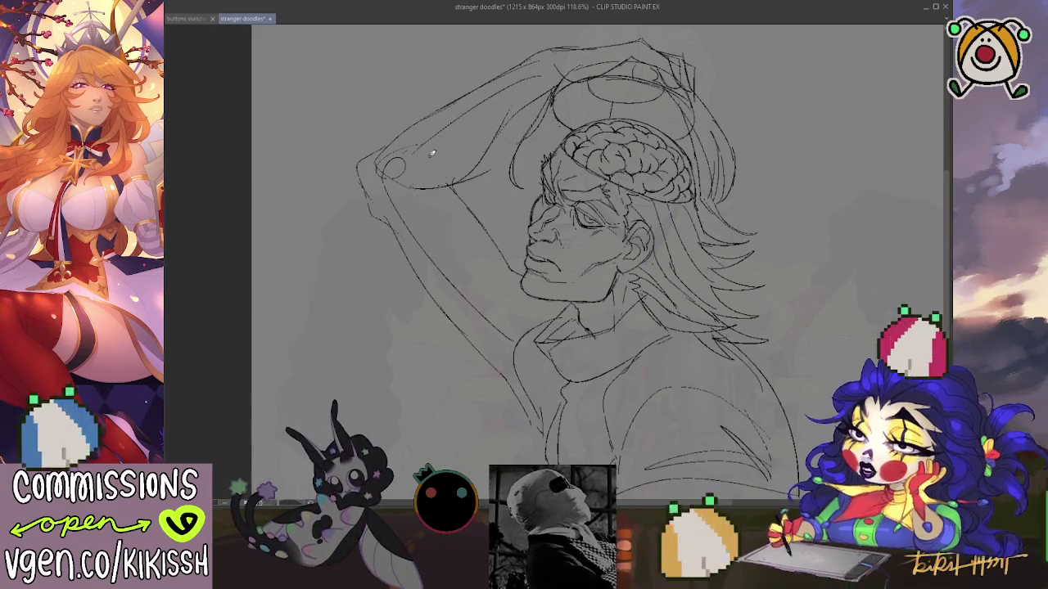
left_click_drag(391, 130, 466, 189)
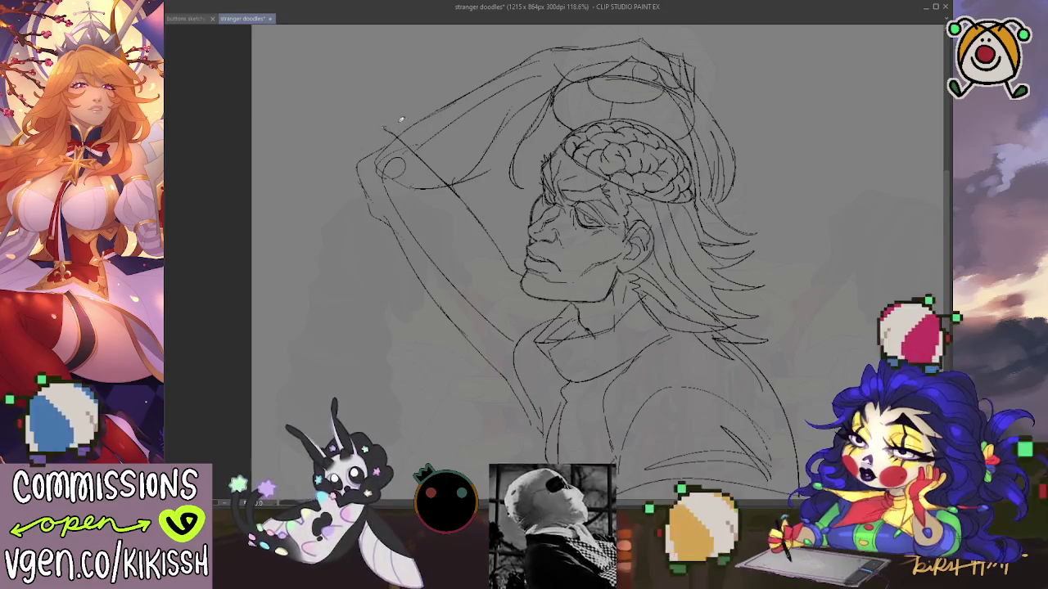
- Outline the top edge of the raised hand across the head
mouse_move(403, 114)
left_mouse_down()
mouse_move(423, 88)
mouse_move(526, 43)
left_mouse_up()
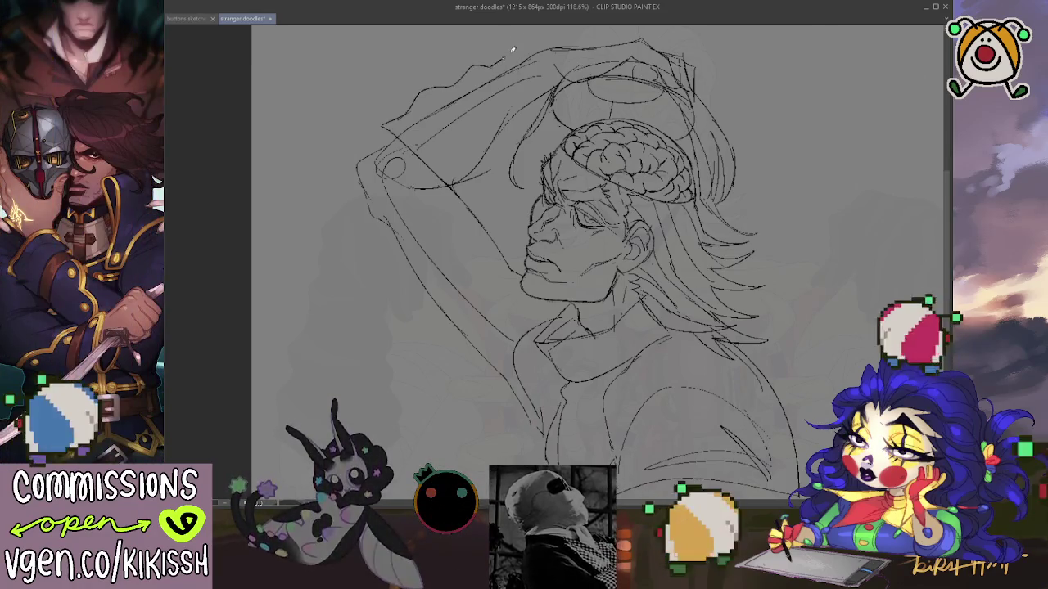
left_click_drag(484, 62, 547, 40)
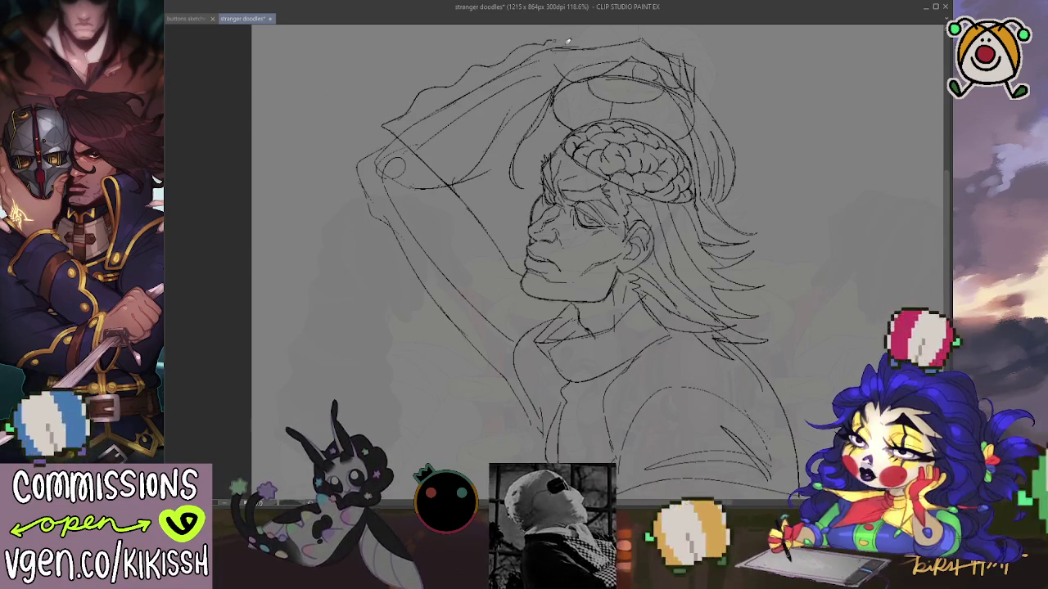
left_click_drag(561, 41, 631, 43)
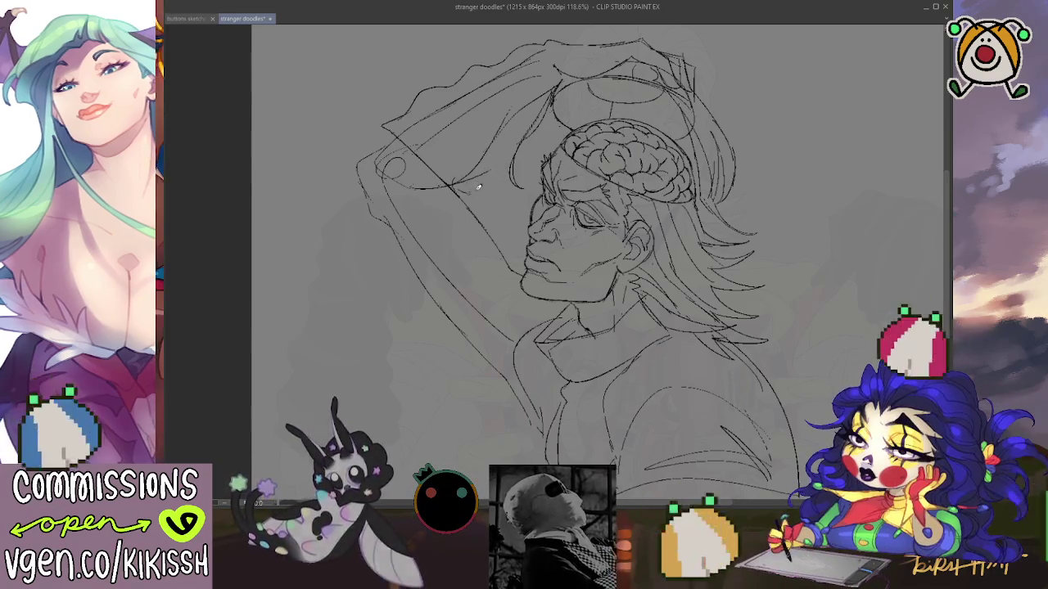
- Add guide strokes across the raised hand and outline its lower and outer edges
left_click_drag(467, 187, 488, 167)
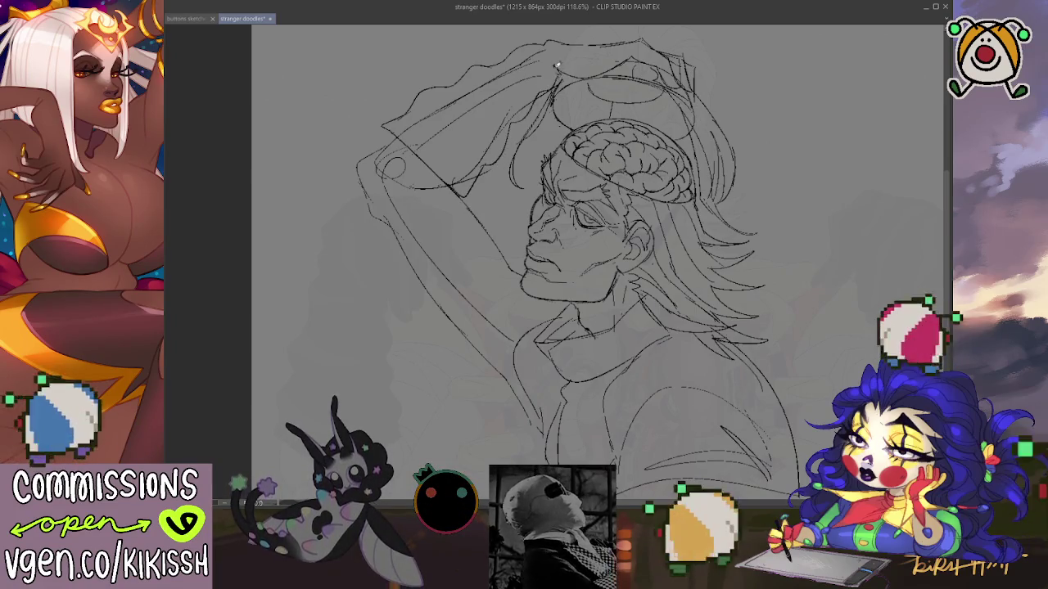
left_click_drag(560, 51, 524, 74)
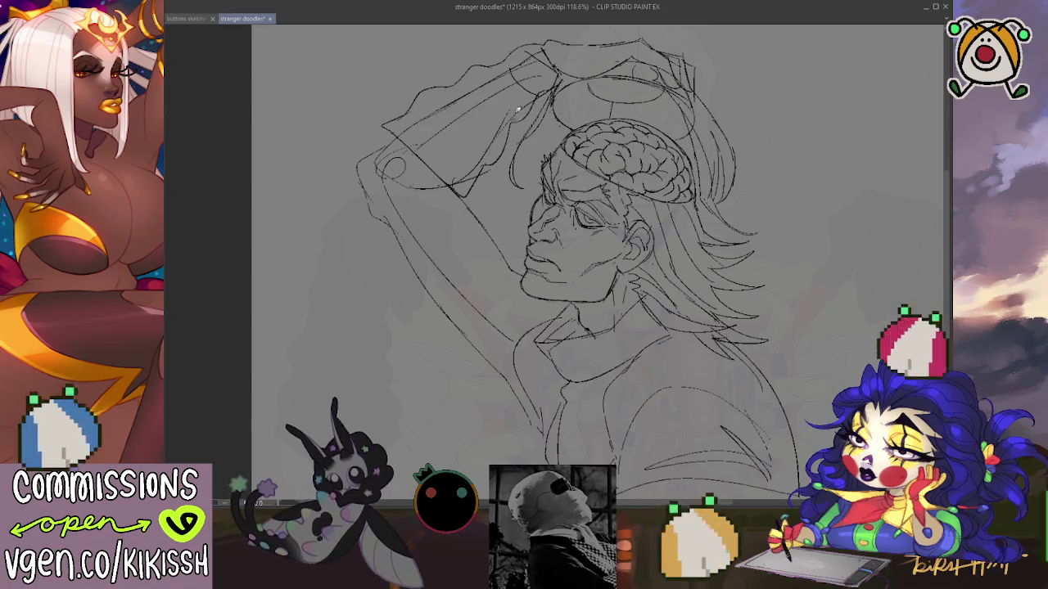
mouse_move(488, 168)
left_mouse_down()
mouse_move(439, 156)
mouse_move(408, 122)
left_mouse_up()
mouse_move(450, 189)
left_mouse_down()
mouse_move(387, 175)
mouse_move(450, 196)
left_mouse_up()
mouse_move(380, 144)
left_mouse_down()
mouse_move(344, 167)
mouse_move(447, 321)
left_mouse_up()
- Extend the arm contour down the left side and add a faint line below the neck
left_click_drag(415, 284, 491, 368)
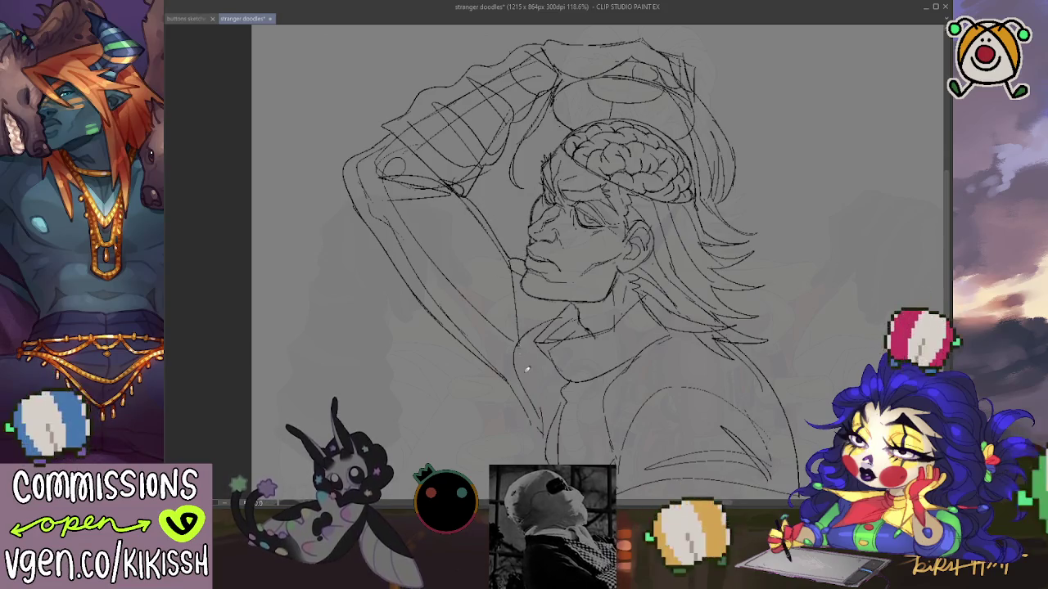
left_click_drag(528, 328, 537, 410)
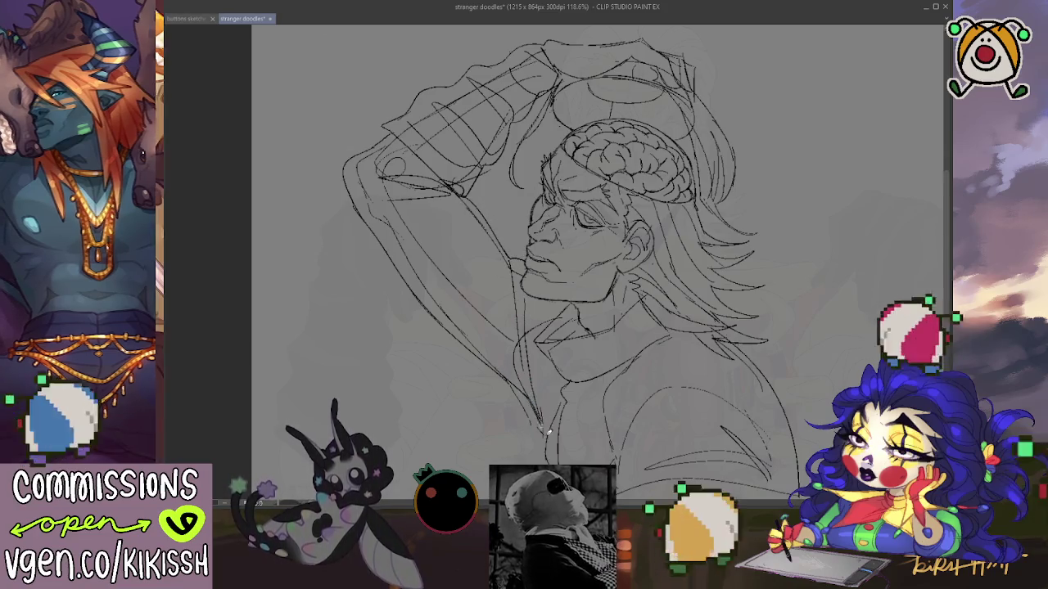
mouse_move(540, 367)
left_mouse_down()
mouse_move(529, 307)
mouse_move(535, 404)
left_mouse_up()
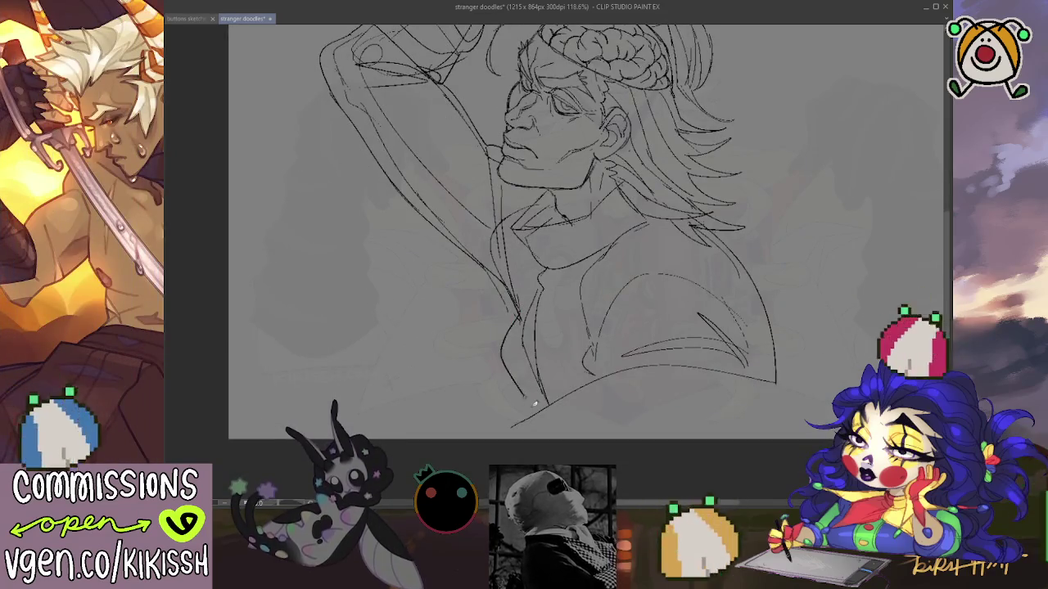
- Undo the stray chest strokes, then draw the shirt front from the neck with buttons
key("ctrl+z")
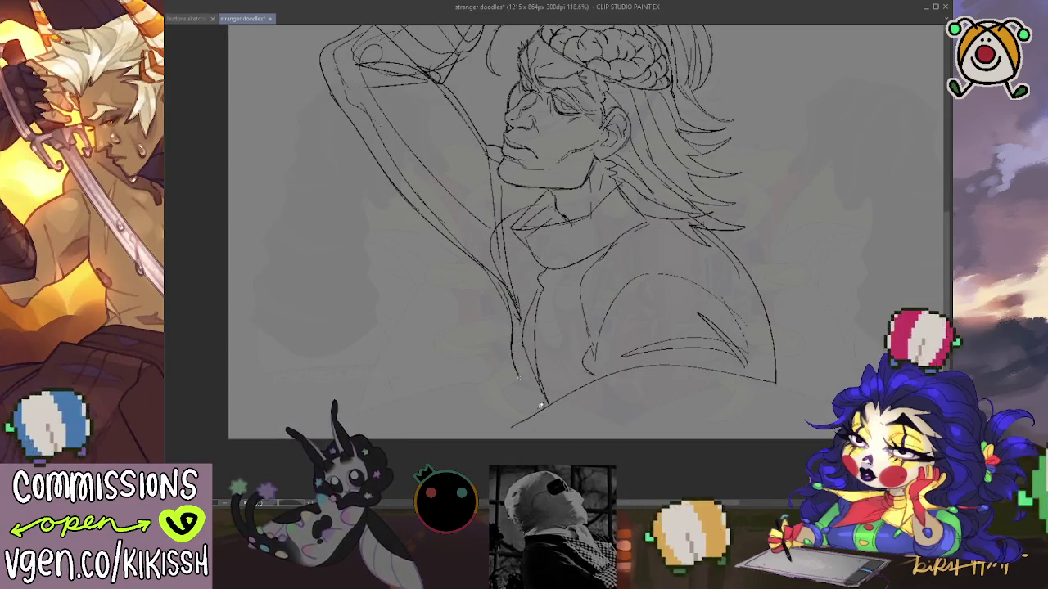
key("ctrl+z")
key("ctrl+z")
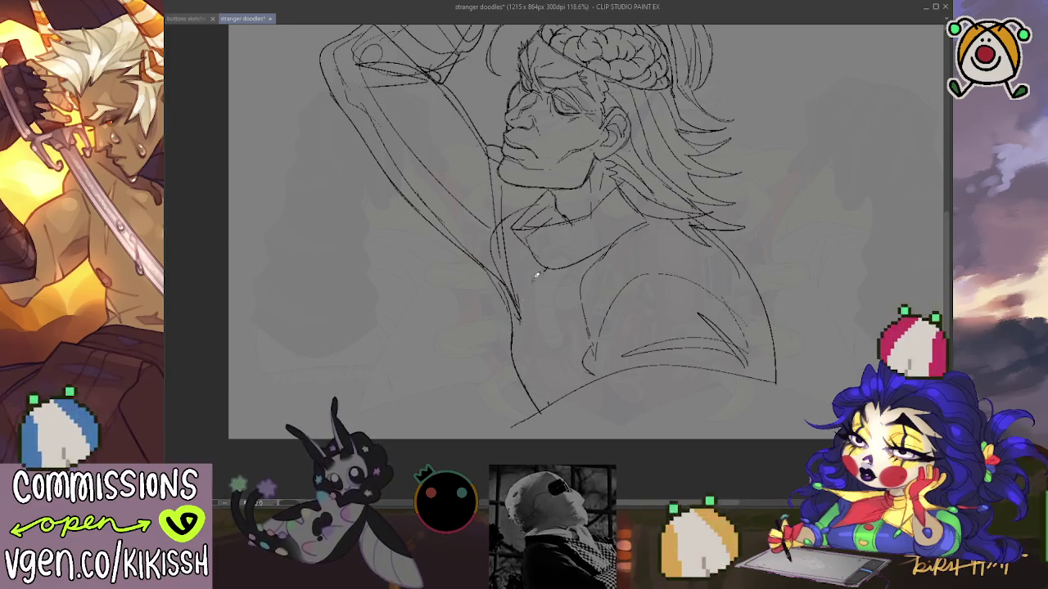
left_click_drag(533, 255, 518, 357)
left_click_drag(531, 278, 530, 305)
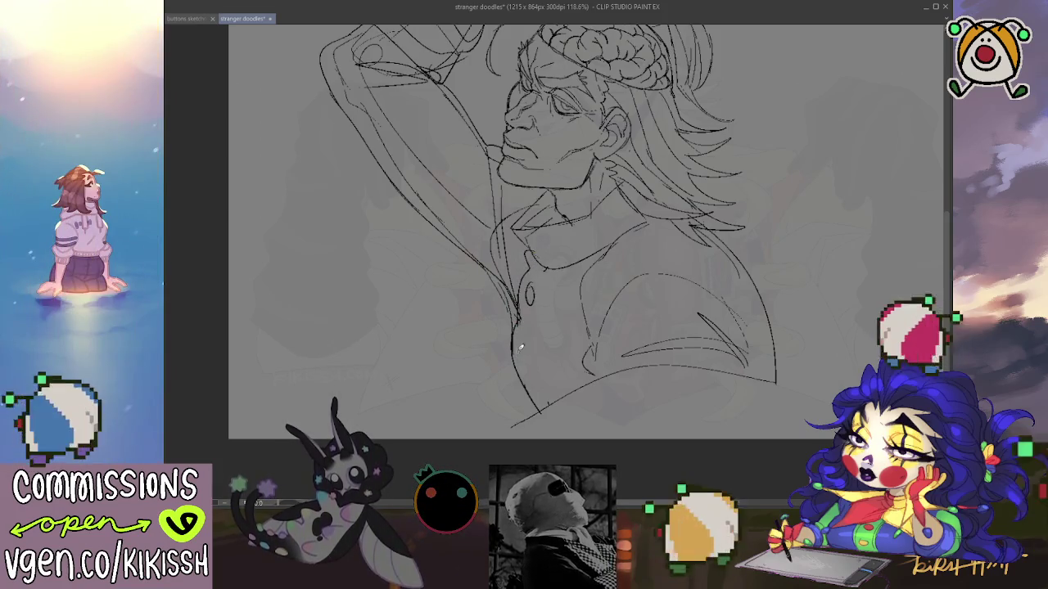
left_click_drag(521, 352, 517, 372)
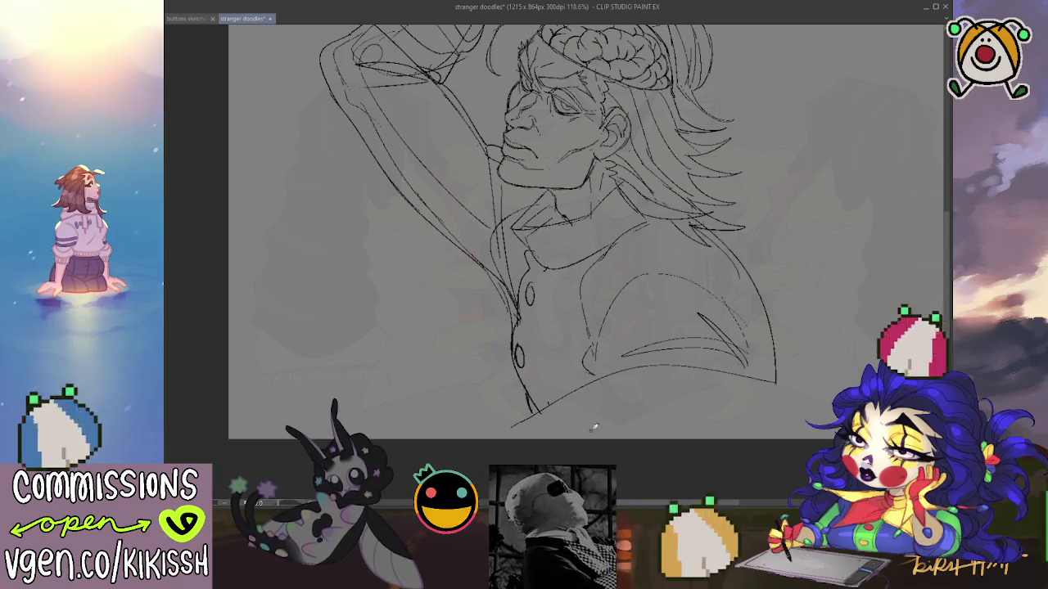
scroll(593, 410, "up", 3)
scroll(606, 369, "up", 1)
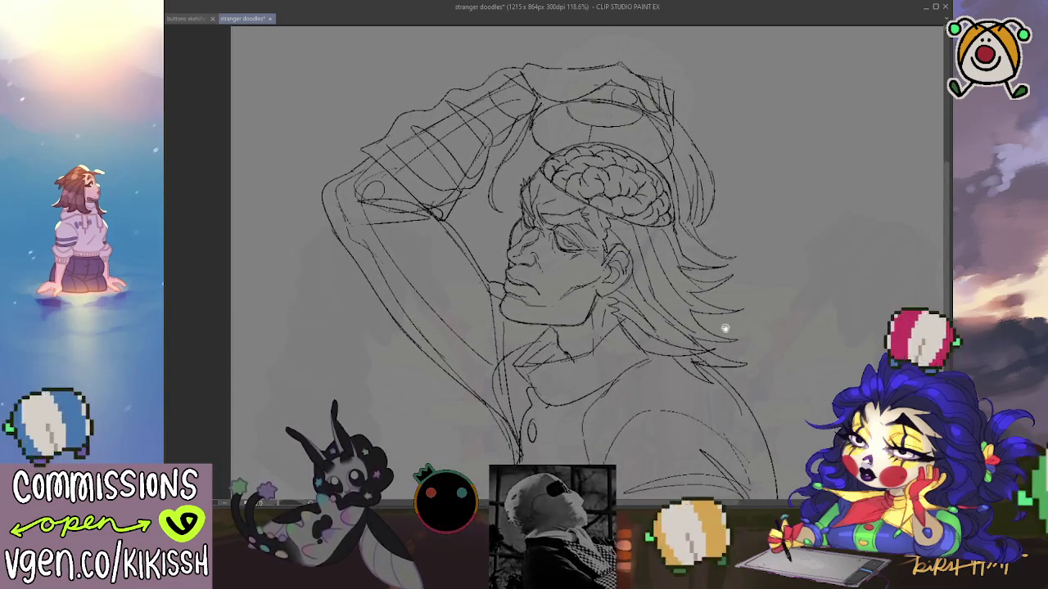
scroll(728, 325, "up", 1)
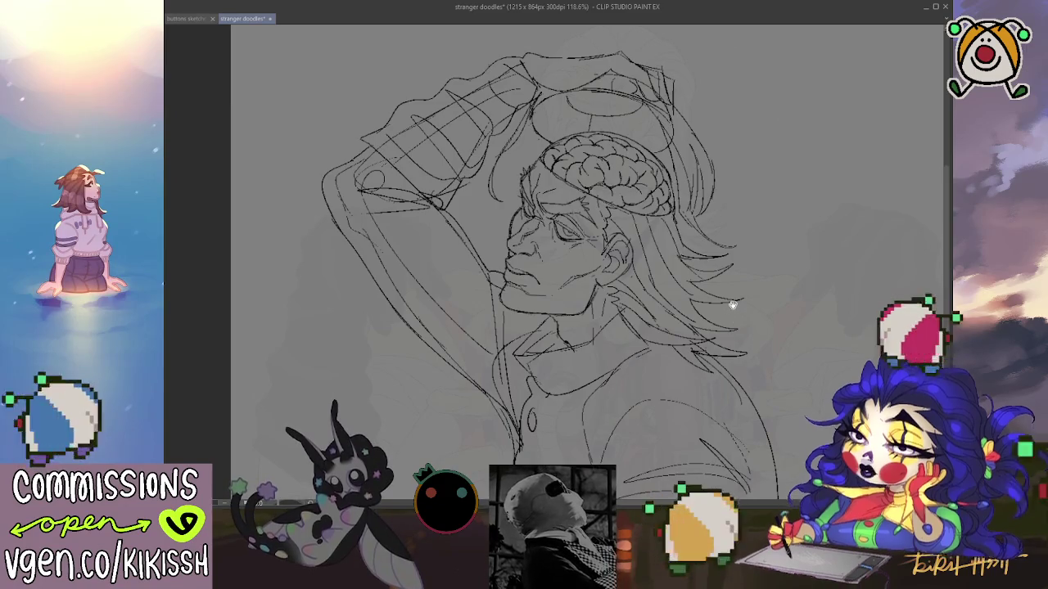
scroll(735, 288, "down", 1)
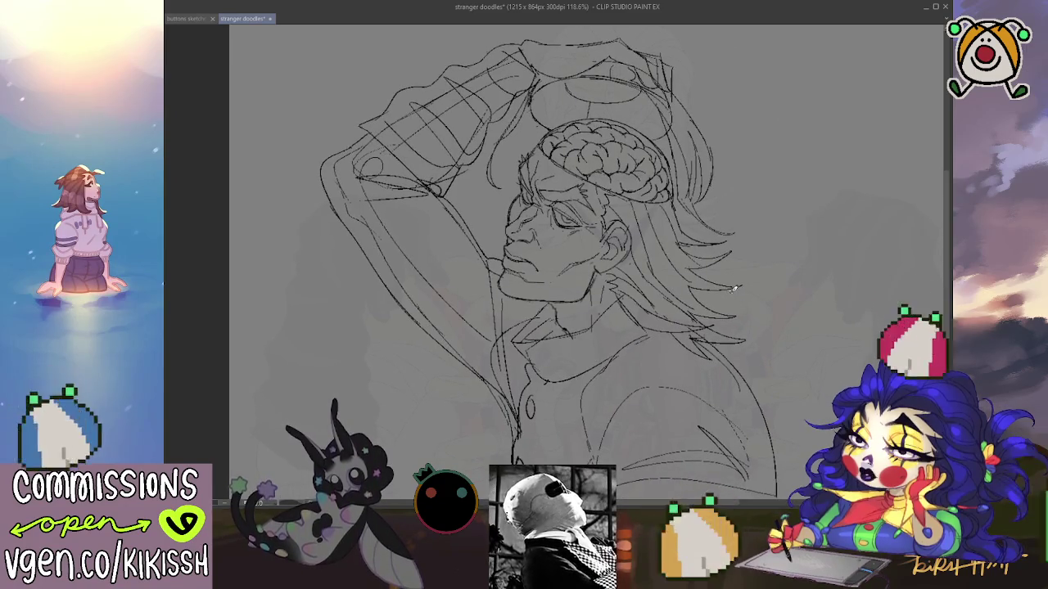
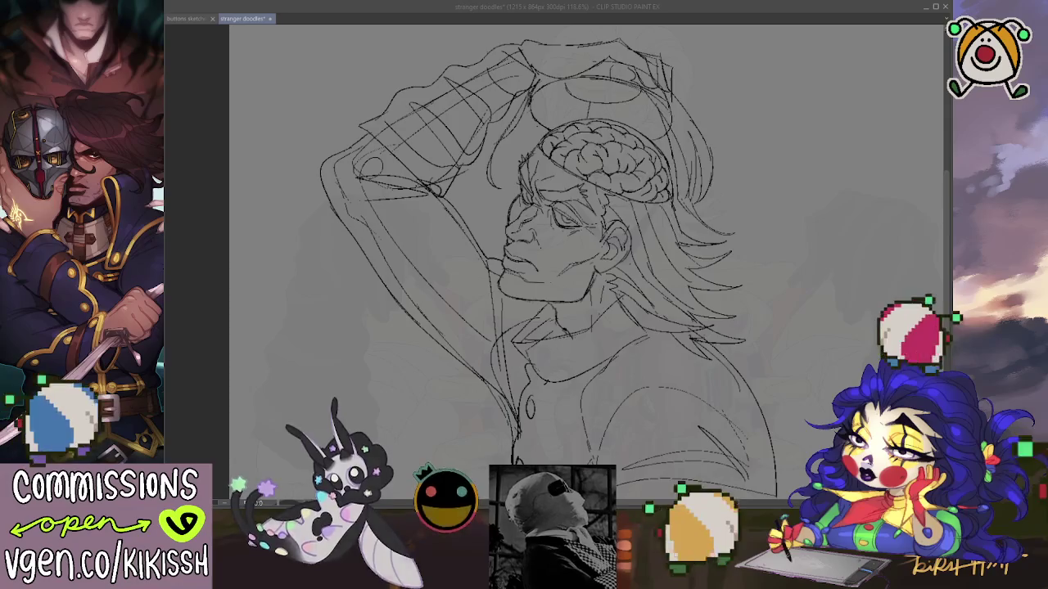
- Fade the sketch layer to light grey, zoom in on the head and mirror the canvas
mouse_move(679, 366)
left_mouse_down()
mouse_move(676, 352)
mouse_move(666, 358)
mouse_move(660, 275)
mouse_move(661, 302)
left_mouse_up()
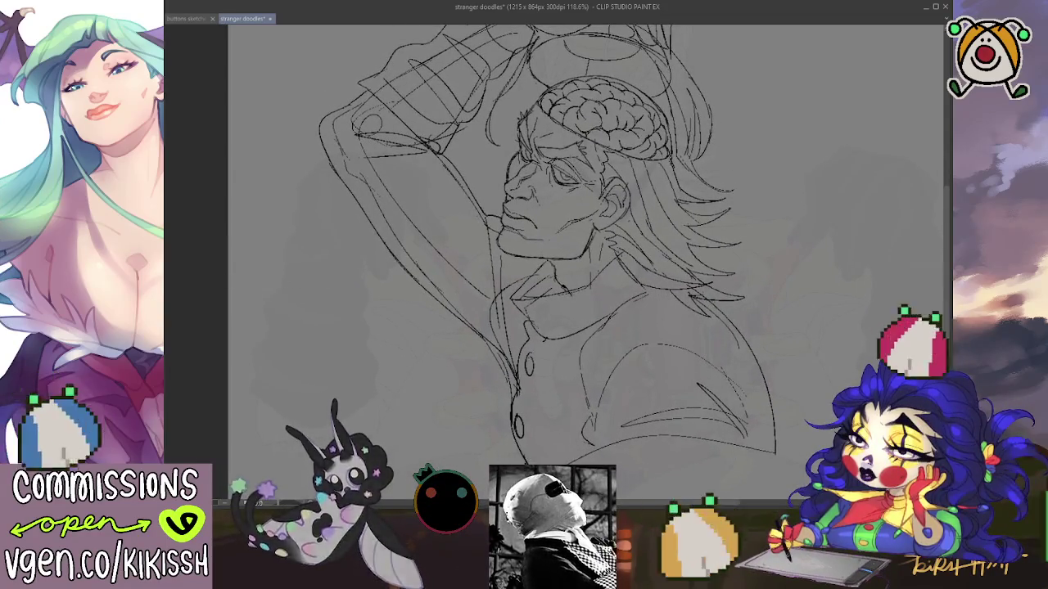
key("ctrl+shift+o")
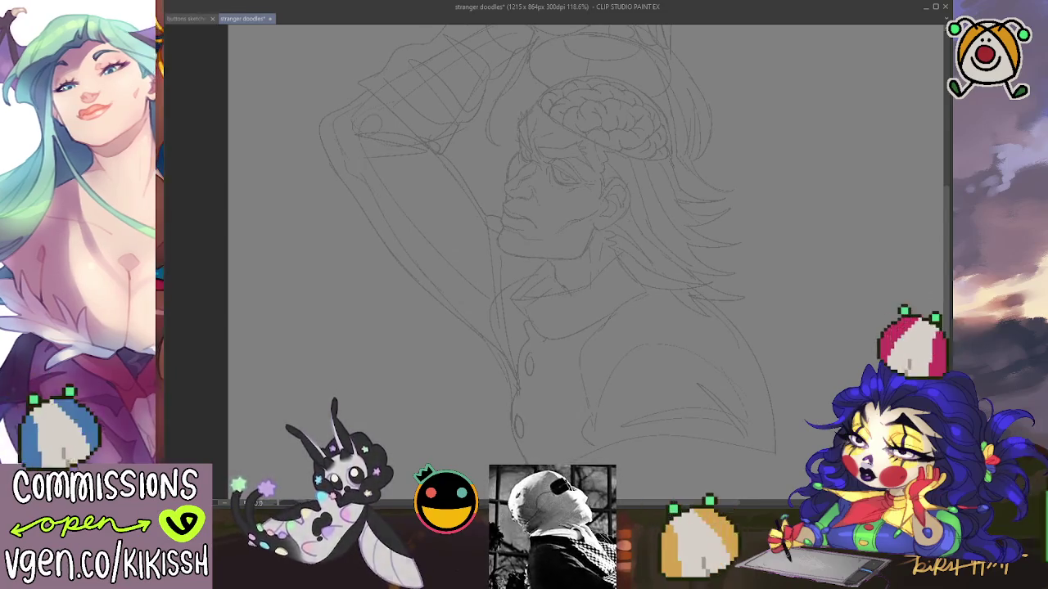
scroll(628, 125, "up", 2)
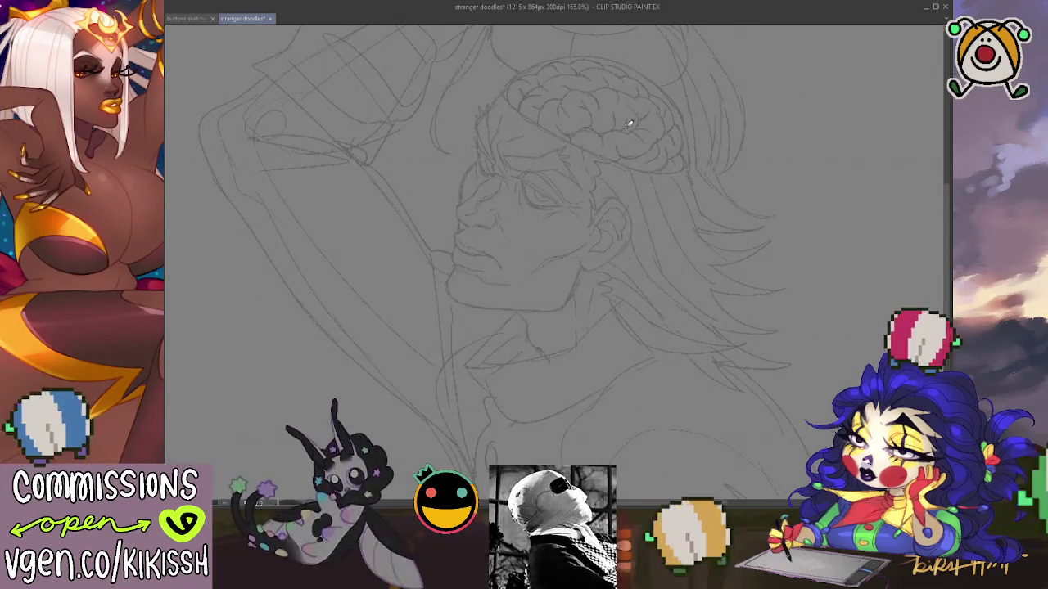
key("h")
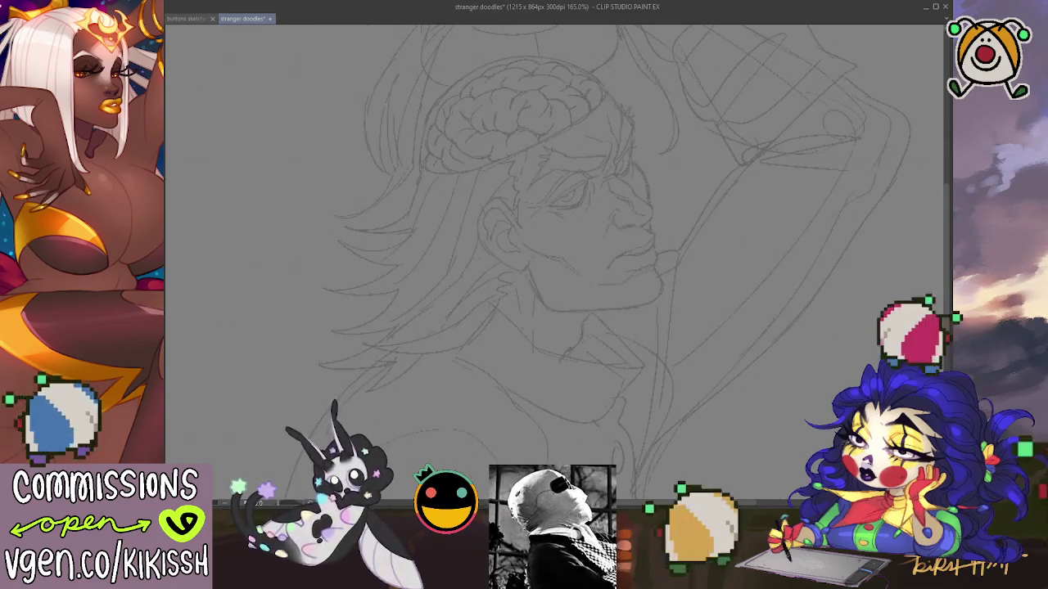
left_click_drag(576, 176, 554, 123)
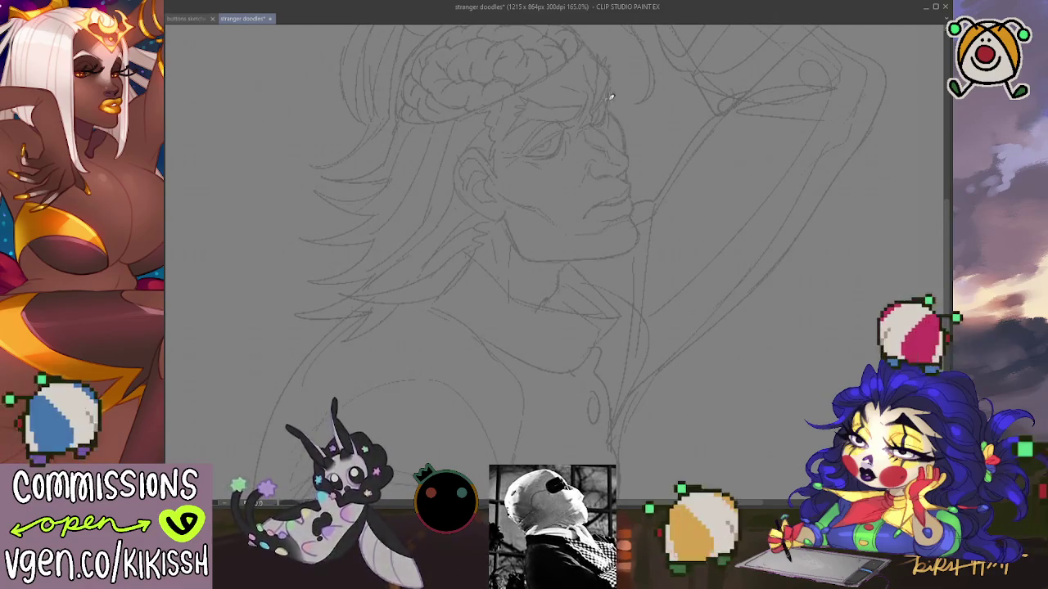
left_click_drag(610, 97, 618, 142)
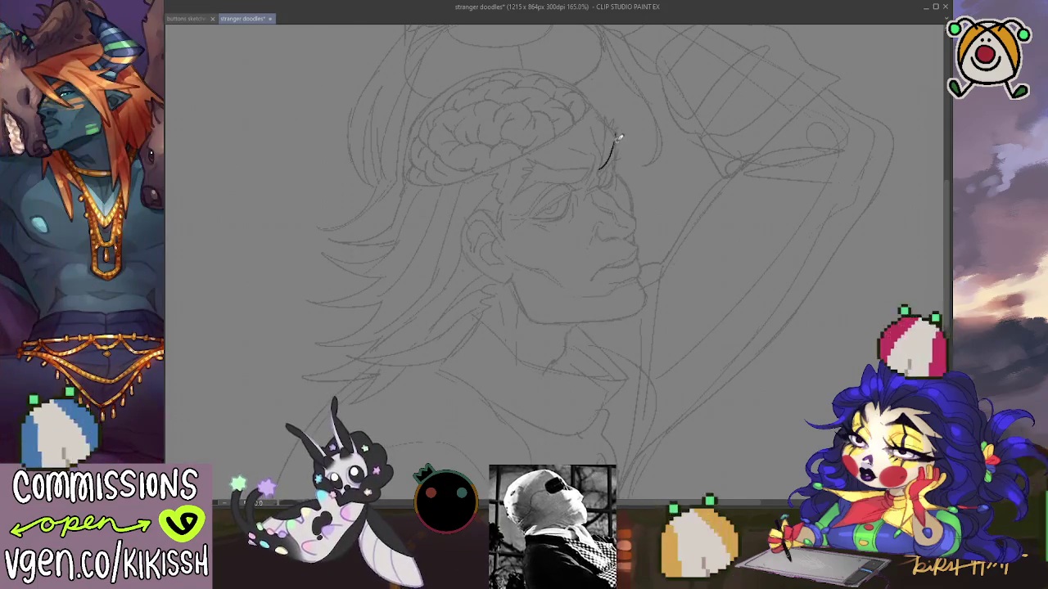
- Ink several spiky hair strands curving over the forehead and along the hairline
mouse_move(615, 133)
left_mouse_down()
mouse_move(607, 162)
mouse_move(607, 120)
mouse_move(618, 136)
left_mouse_up()
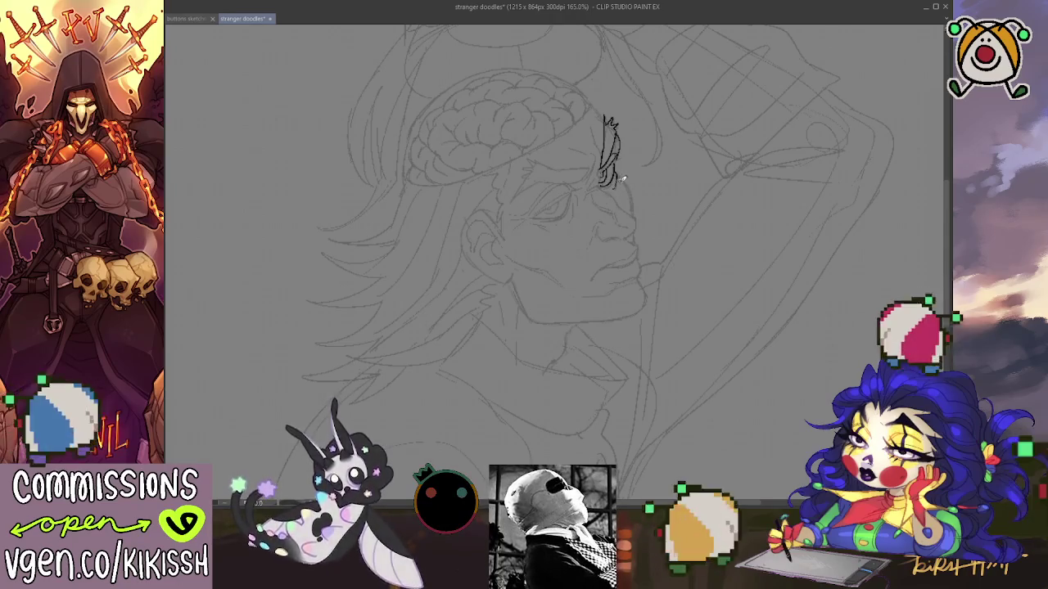
left_click_drag(620, 175, 636, 211)
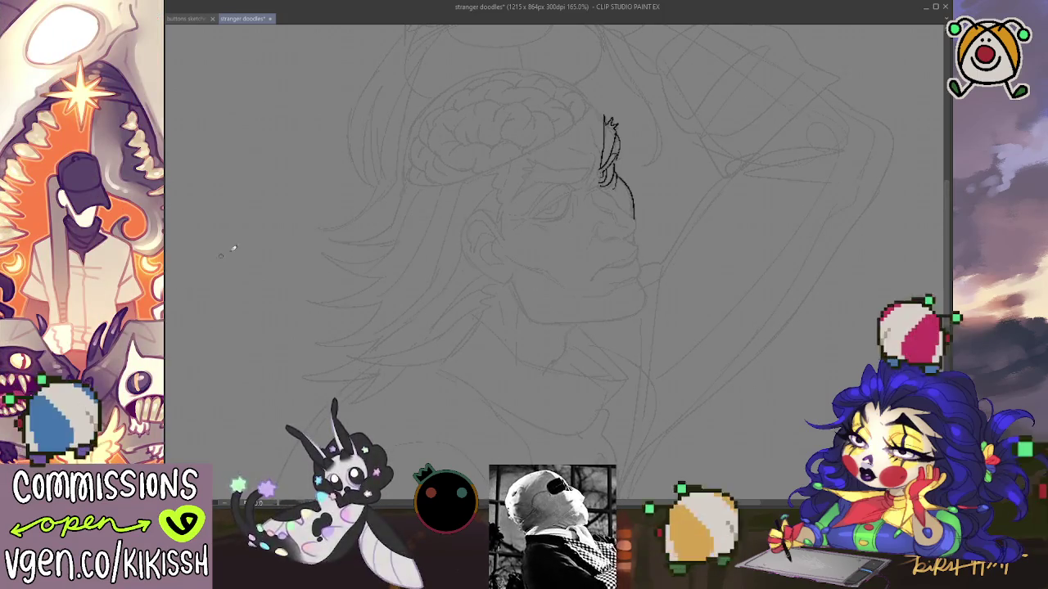
left_click_drag(688, 185, 683, 177)
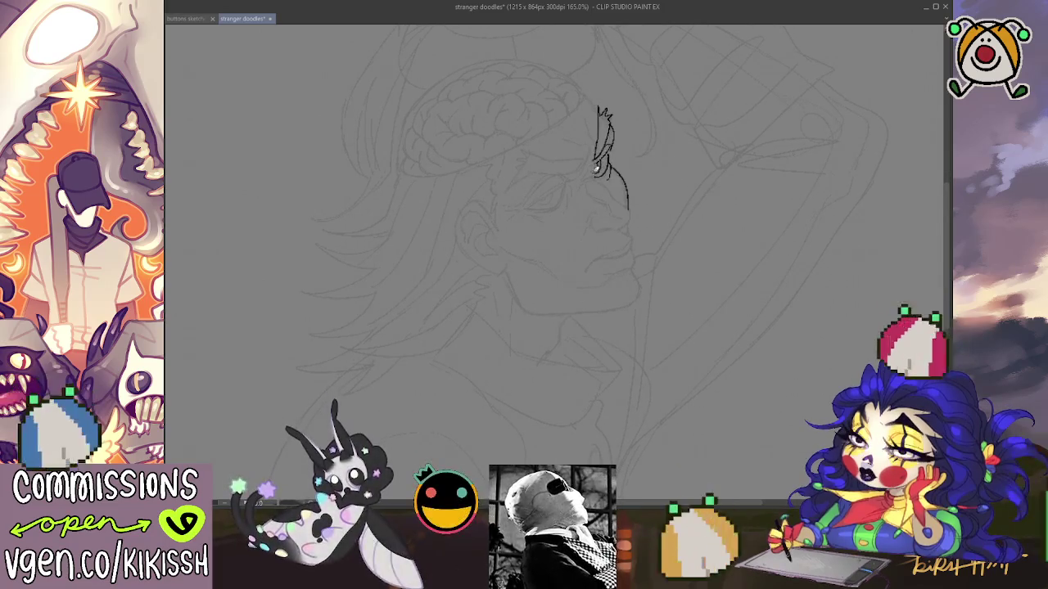
mouse_move(601, 182)
left_mouse_down()
mouse_move(591, 162)
mouse_move(580, 182)
left_mouse_up()
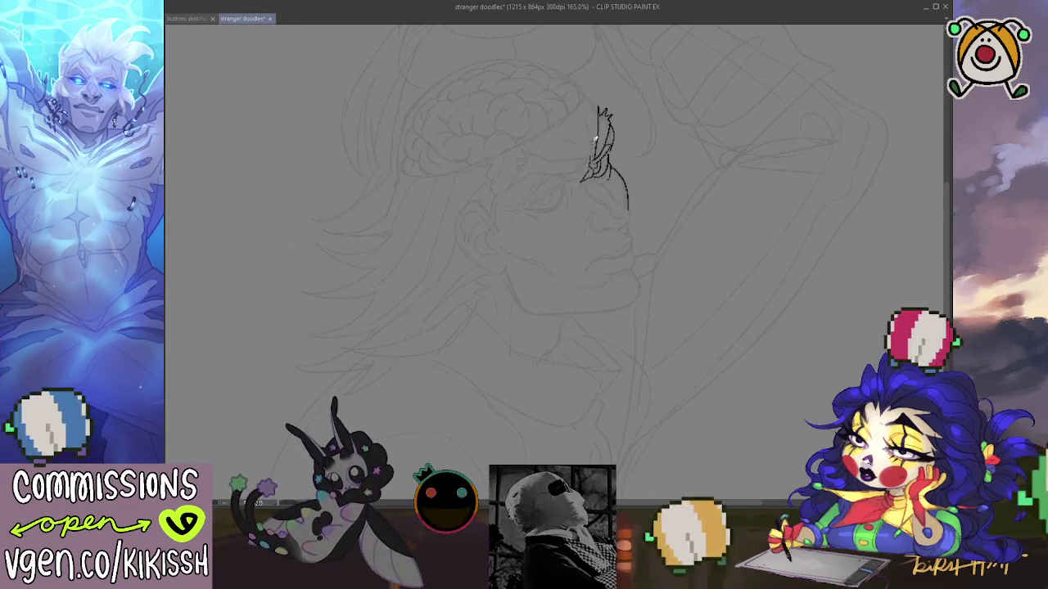
mouse_move(592, 121)
left_mouse_down()
mouse_move(586, 149)
mouse_move(560, 138)
mouse_move(585, 168)
left_mouse_up()
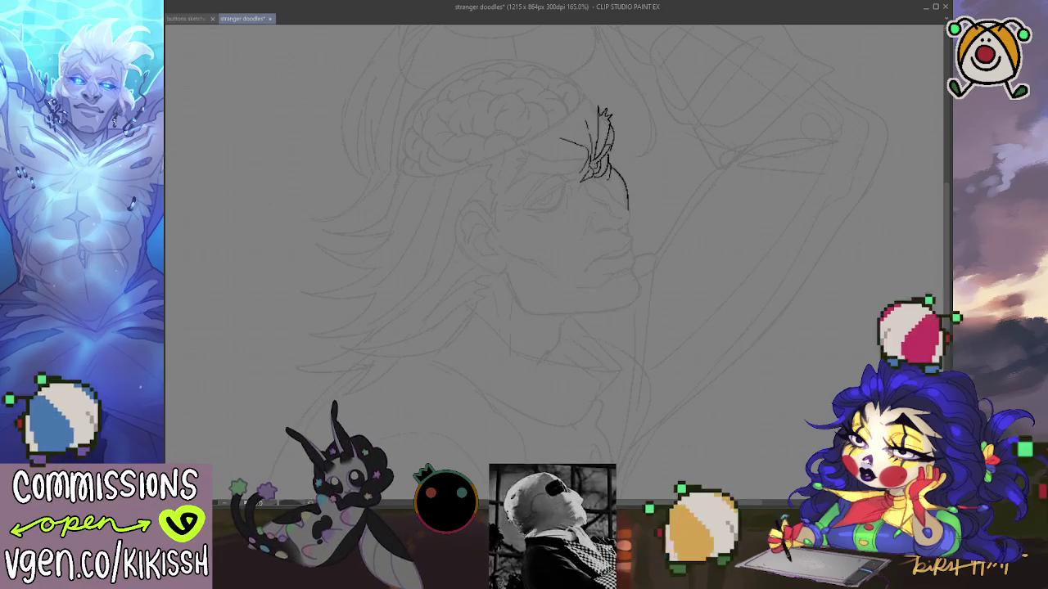
- Undo the stray hair stroke, then ink the furrowed brow line and a spiky hair tip past it
key("h")
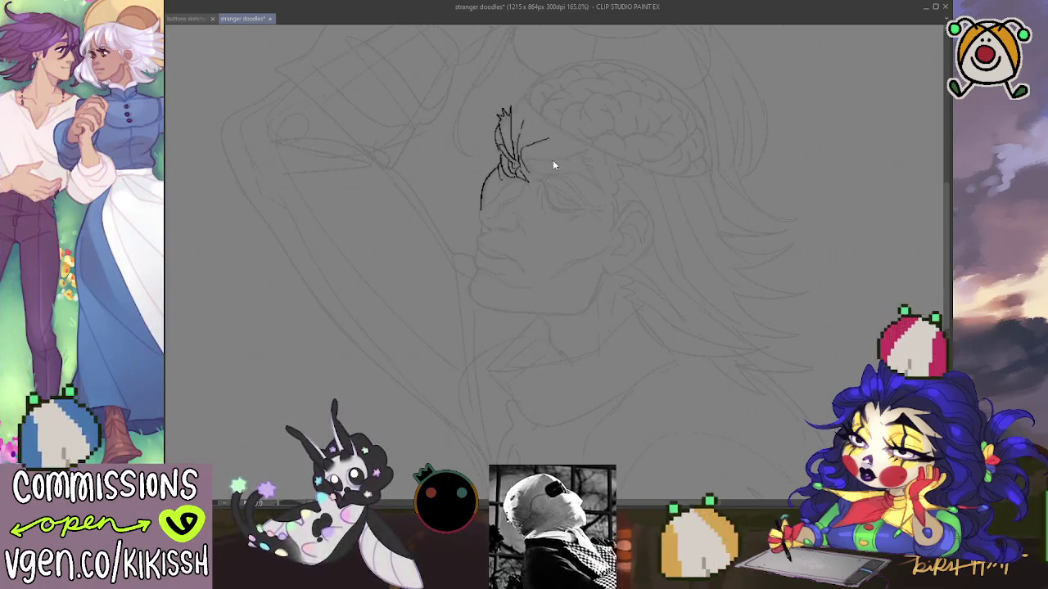
key("ctrl+z")
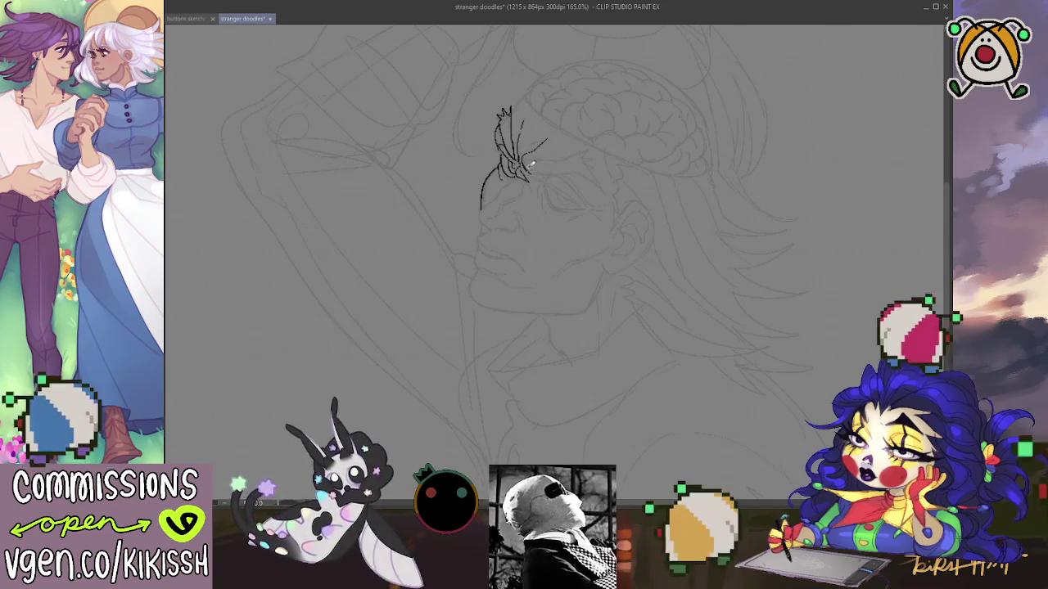
mouse_move(529, 169)
left_mouse_down()
mouse_move(579, 172)
mouse_move(579, 153)
left_mouse_up()
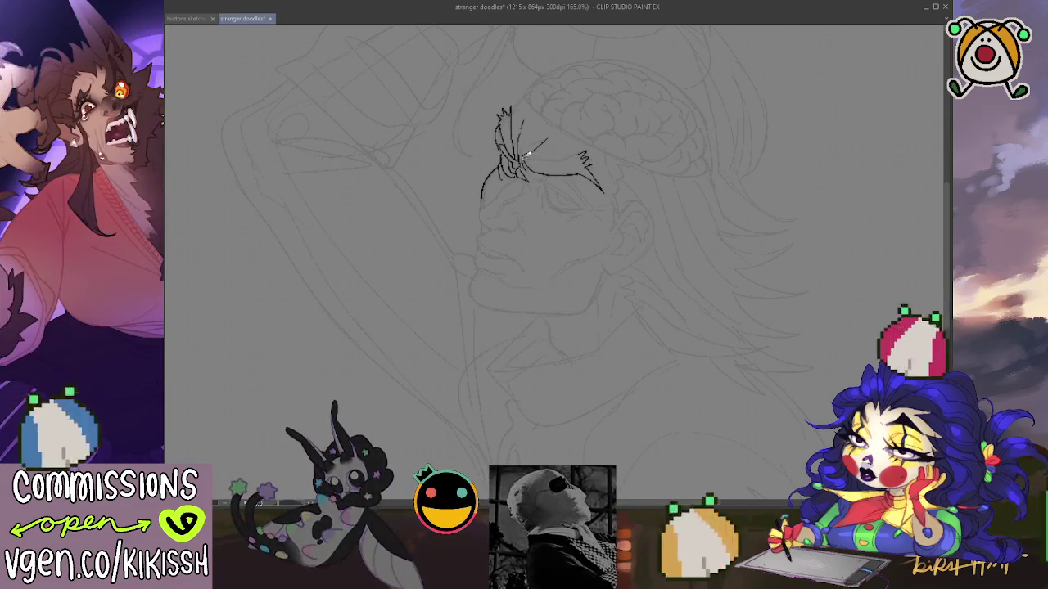
left_click_drag(536, 162, 573, 155)
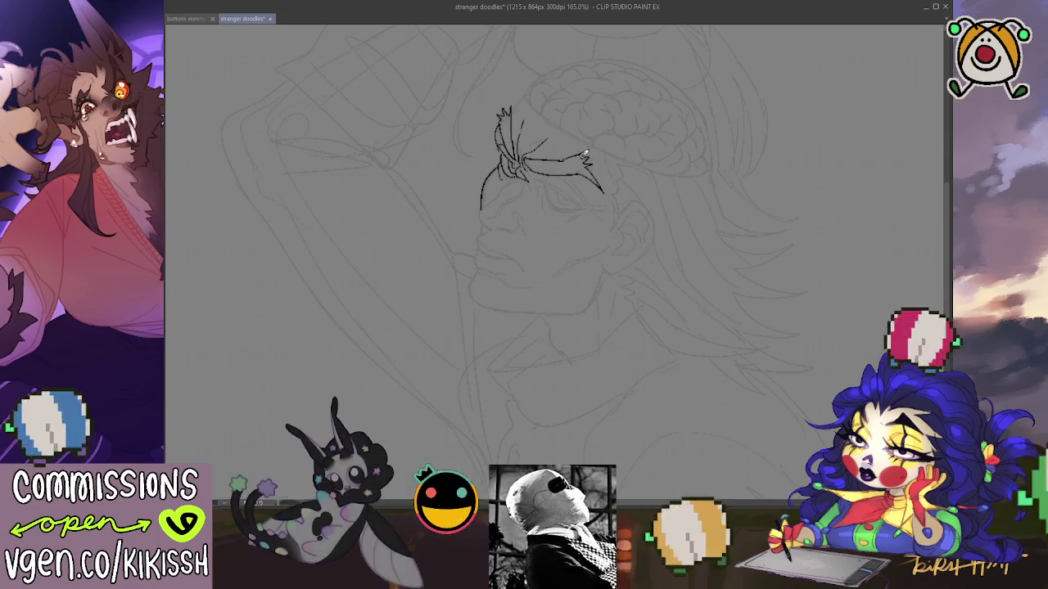
left_click_drag(596, 122, 629, 119)
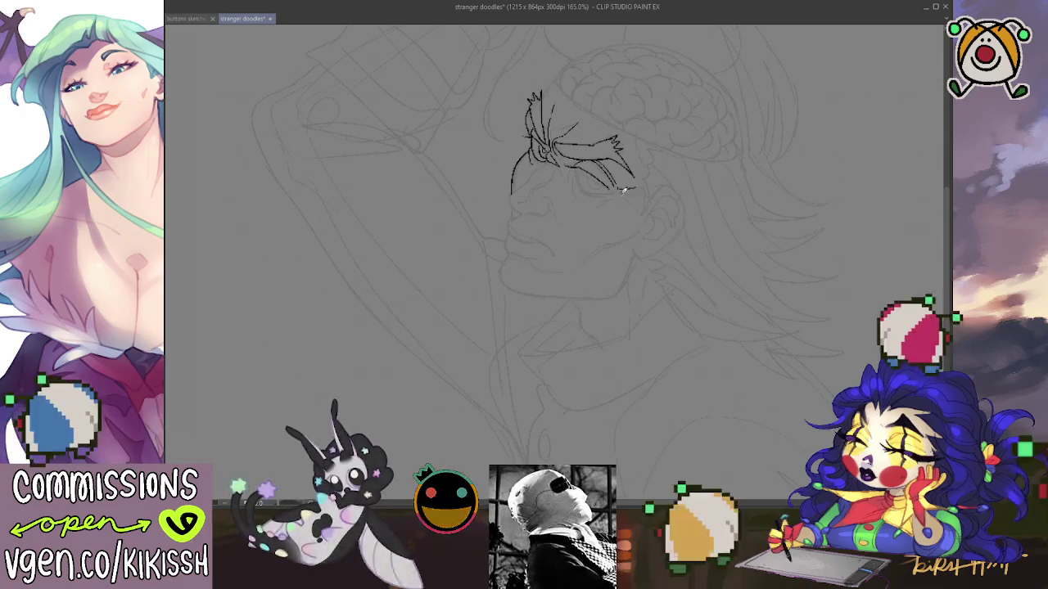
left_click_drag(619, 181, 632, 199)
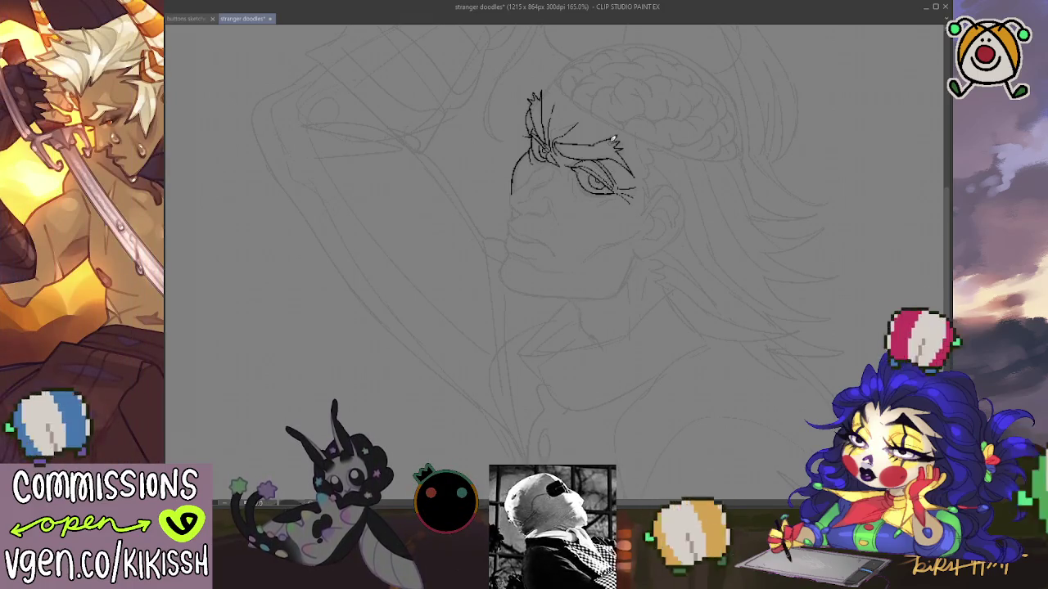
left_click_drag(651, 162, 739, 245)
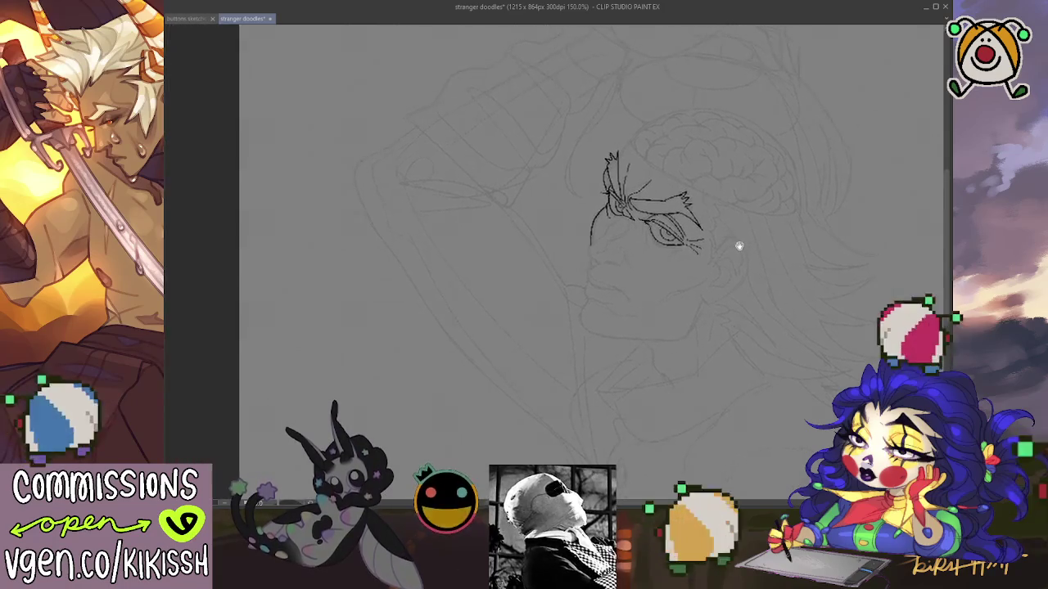
- Ink the forehead-to-nose profile edge, the line under the nose and the upper lip
scroll(739, 243, "up", 1)
scroll(669, 215, "up", 1)
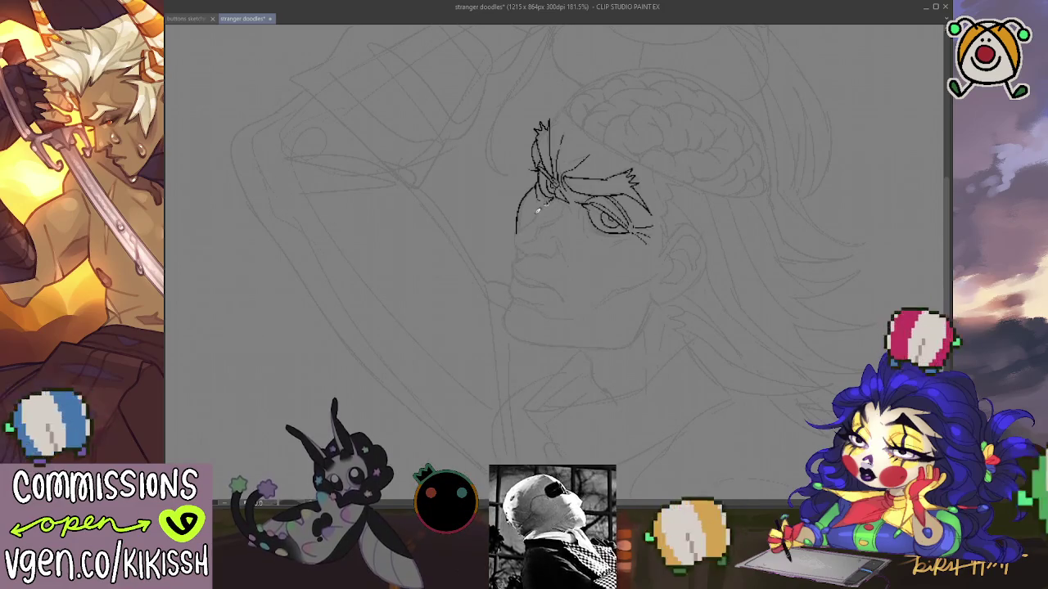
mouse_move(537, 213)
left_mouse_down()
mouse_move(517, 231)
mouse_move(530, 251)
mouse_move(555, 253)
left_mouse_up()
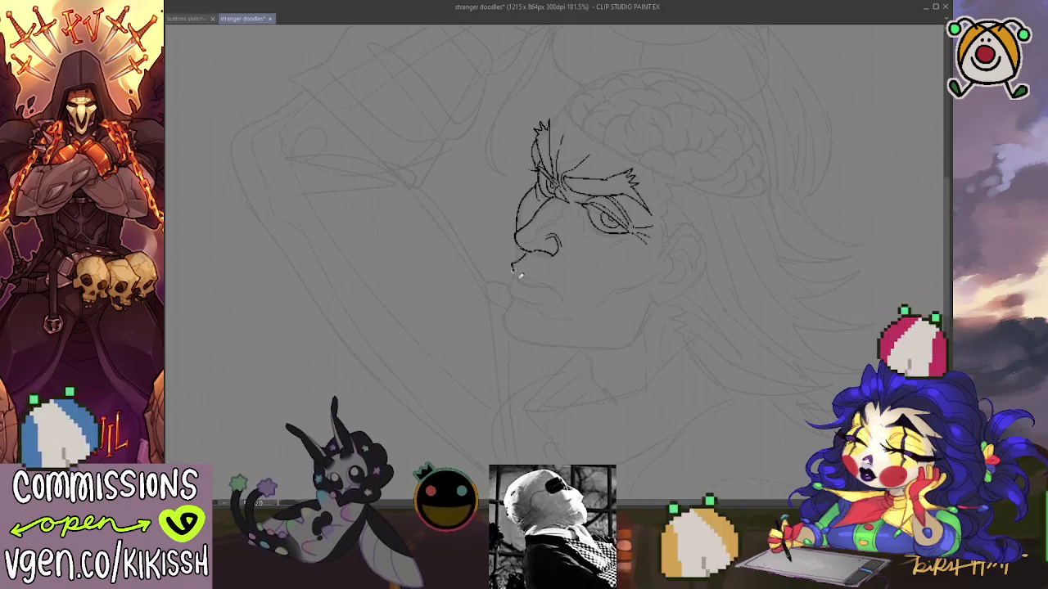
left_click_drag(515, 262, 516, 277)
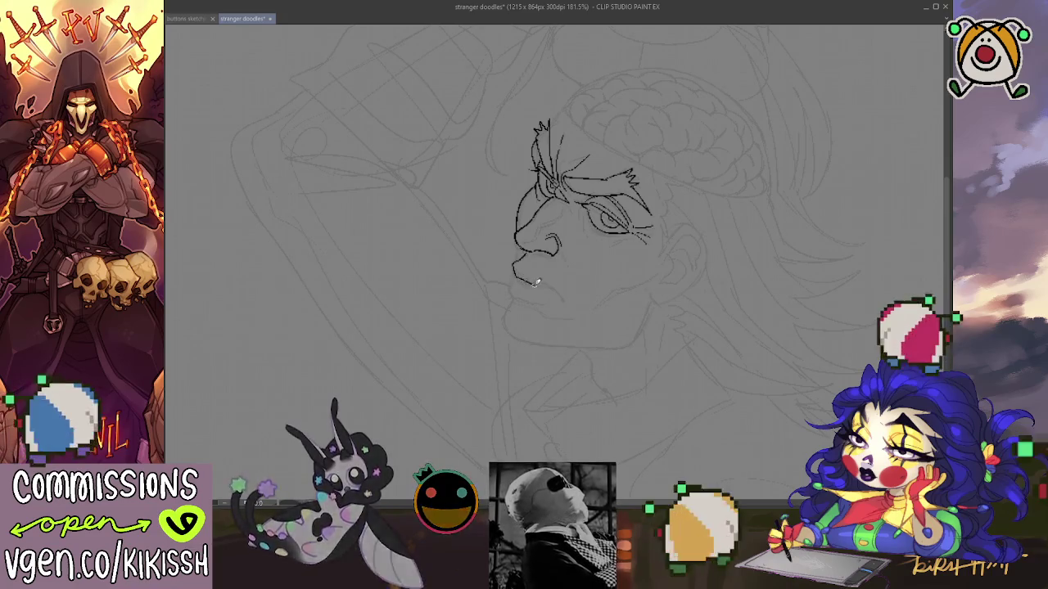
left_click_drag(514, 272, 542, 283)
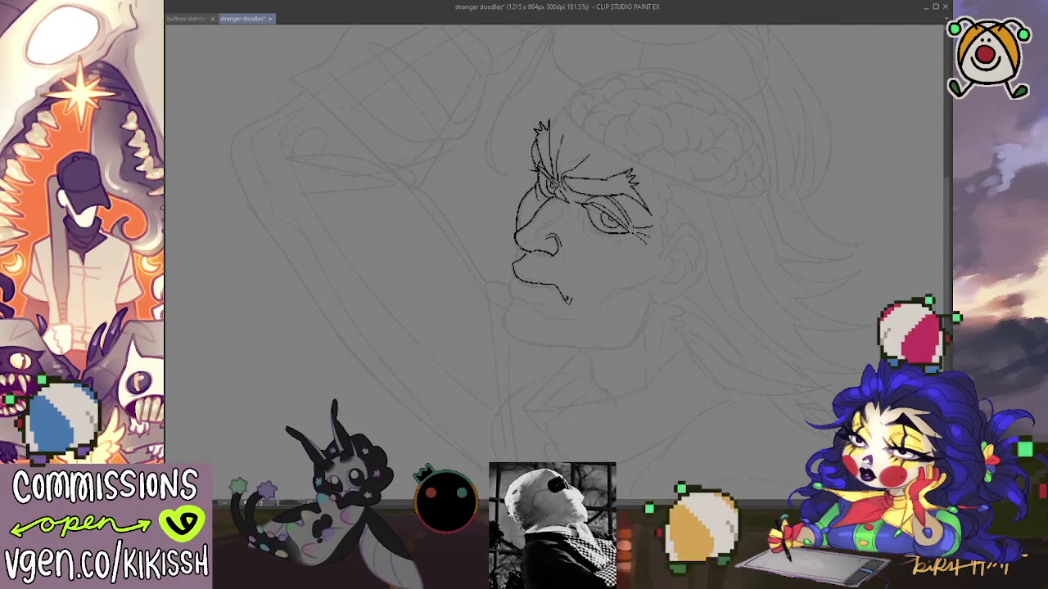
key("h")
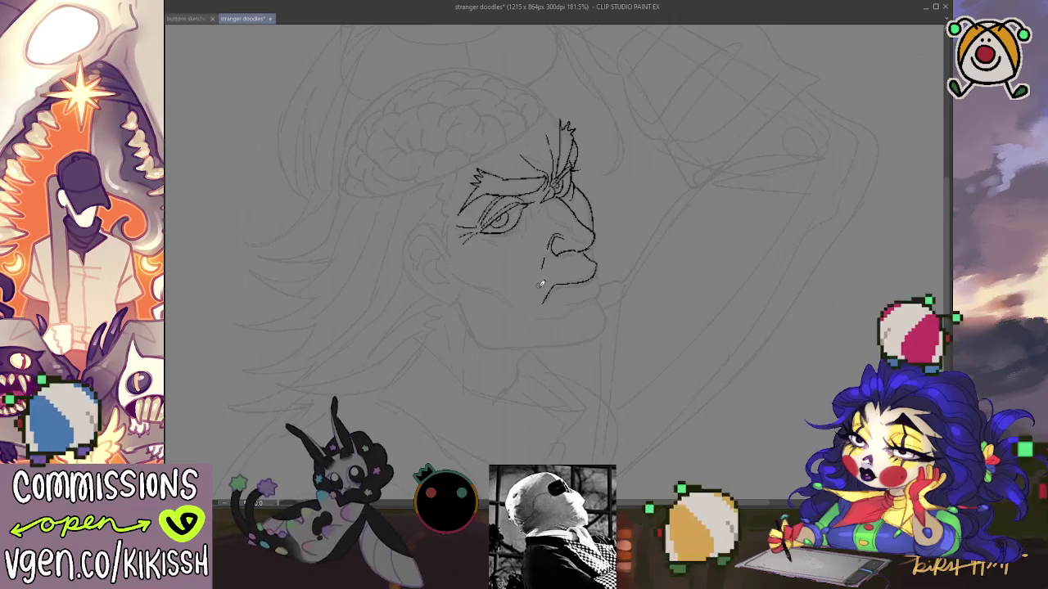
- Ink the short mouth line and extend the chin line downward
left_click_drag(544, 259, 538, 272)
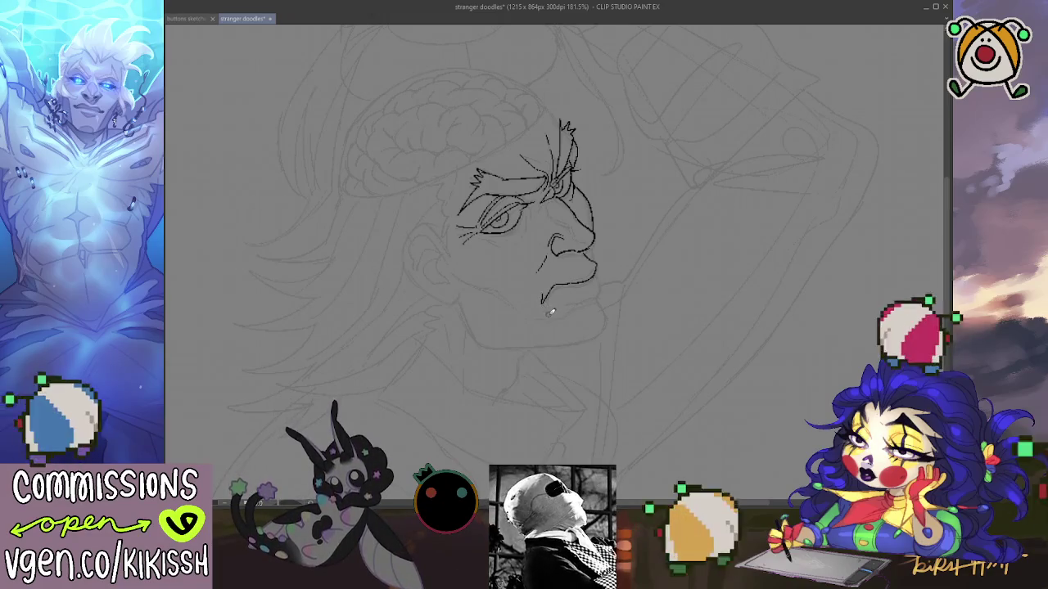
left_click_drag(546, 292, 541, 303)
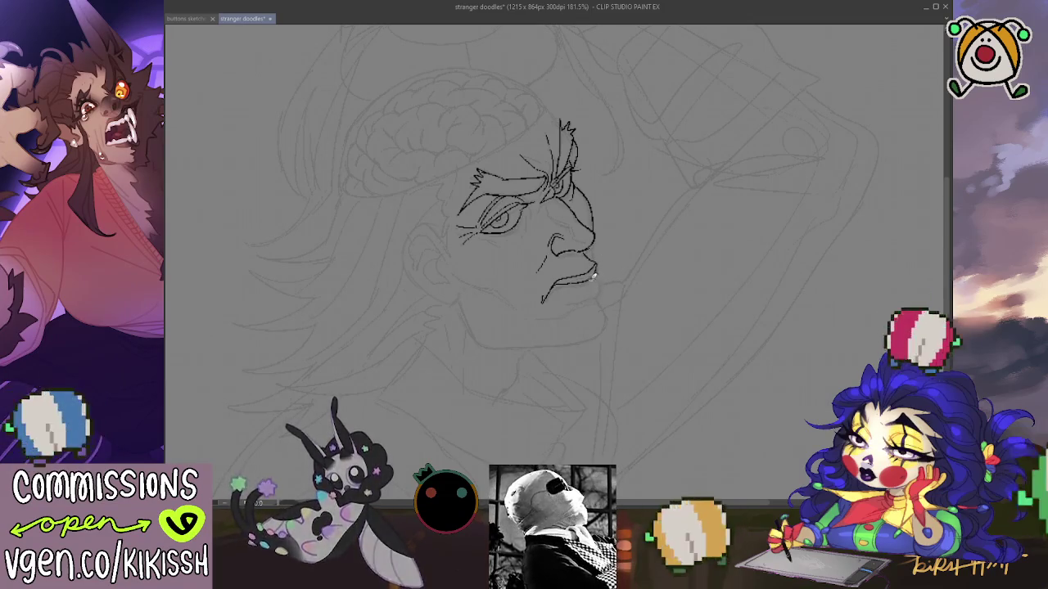
left_click_drag(594, 286, 587, 335)
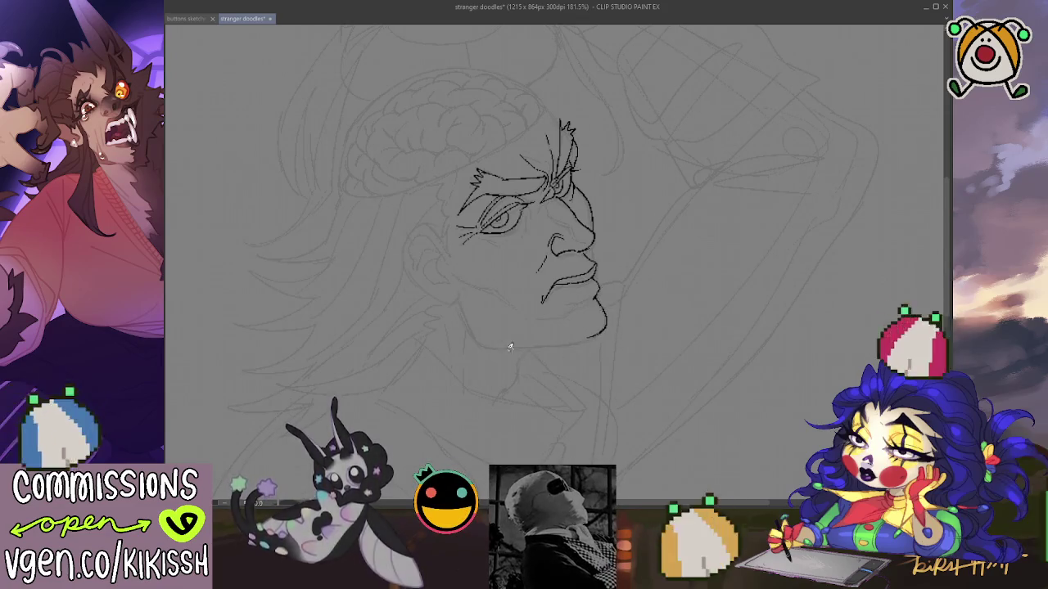
key("h")
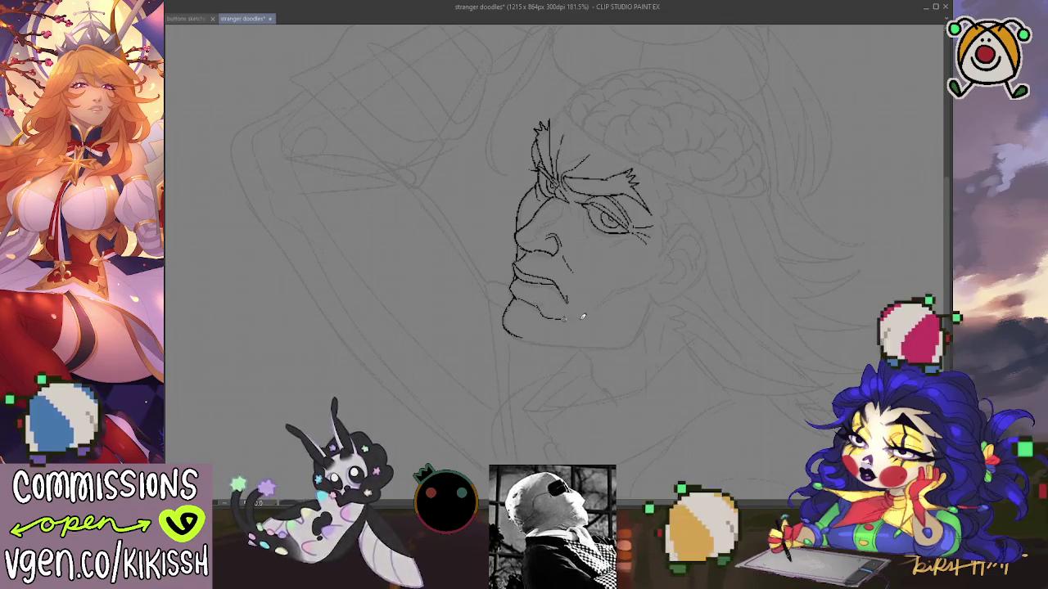
- Draw the jawline under the lips and a cheek crease running down toward the jaw
left_click_drag(516, 305, 583, 314)
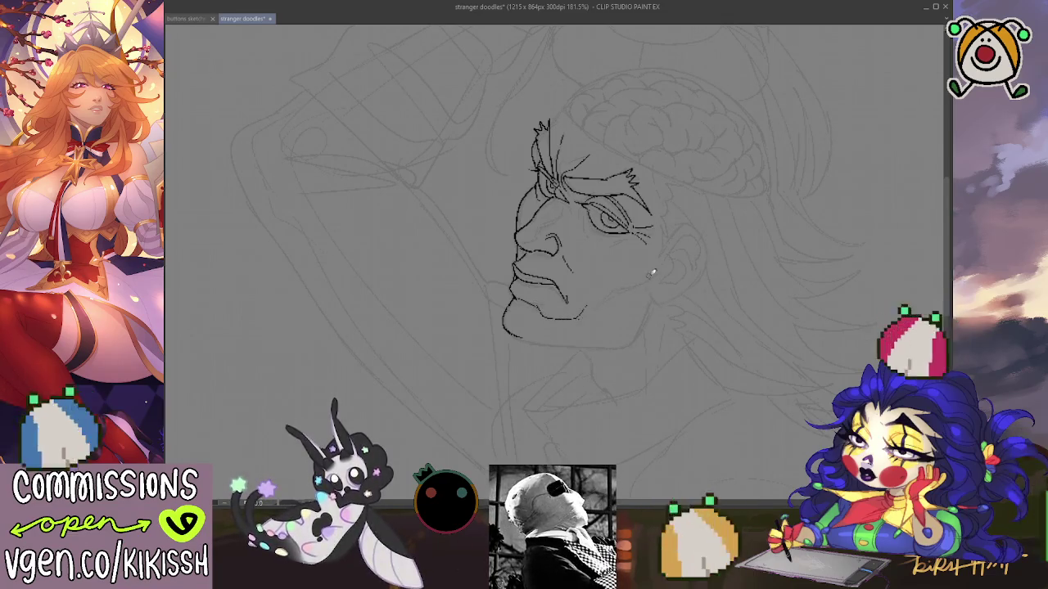
left_click_drag(656, 275, 623, 282)
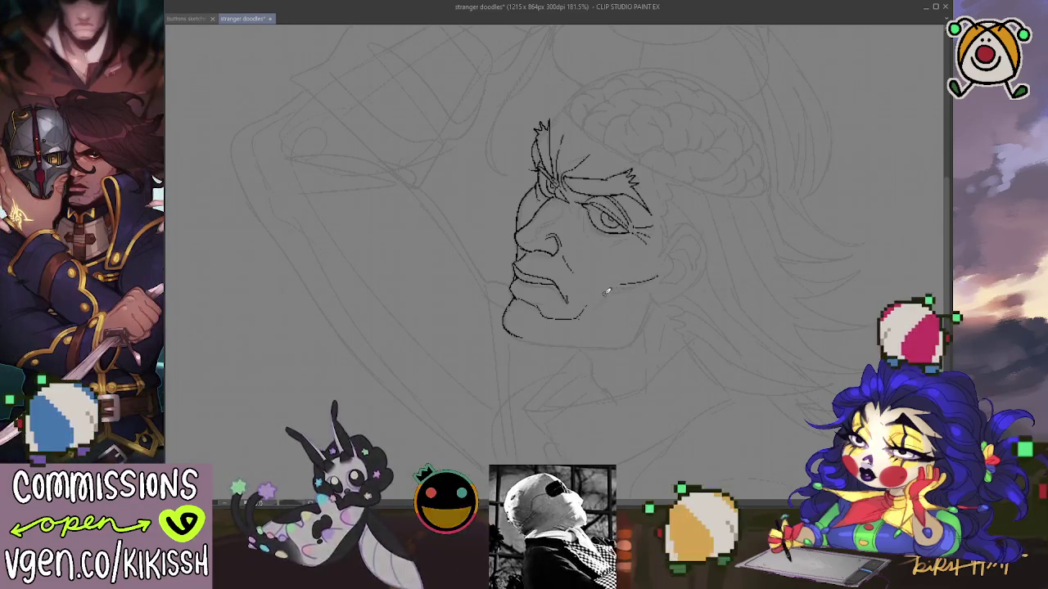
key("ctrl+z")
left_click_drag(655, 275, 596, 303)
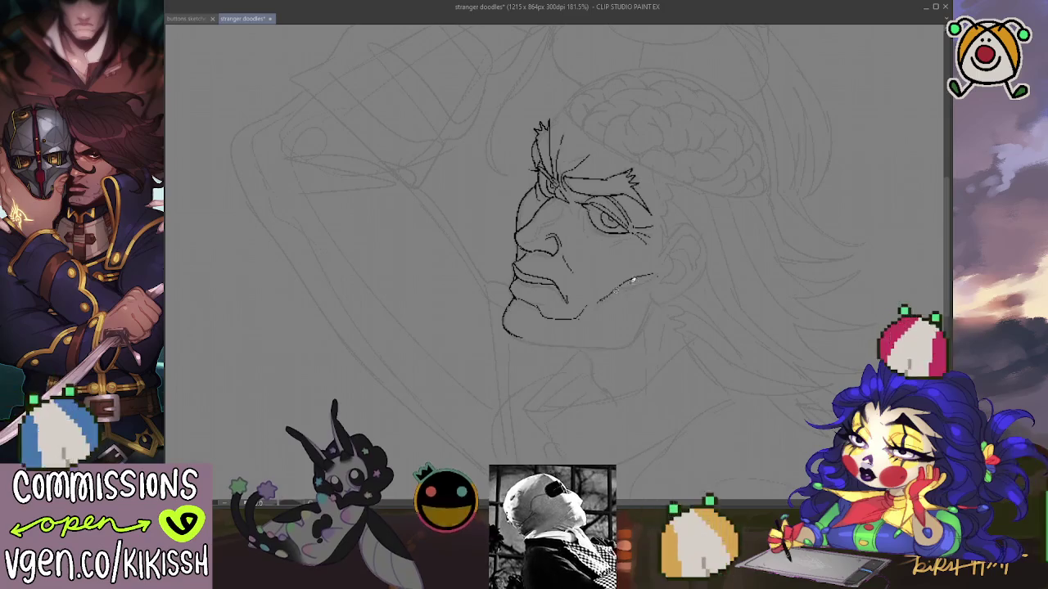
- Ink the back of the head and the ear outline on the side of the head
left_click_drag(663, 250, 662, 217)
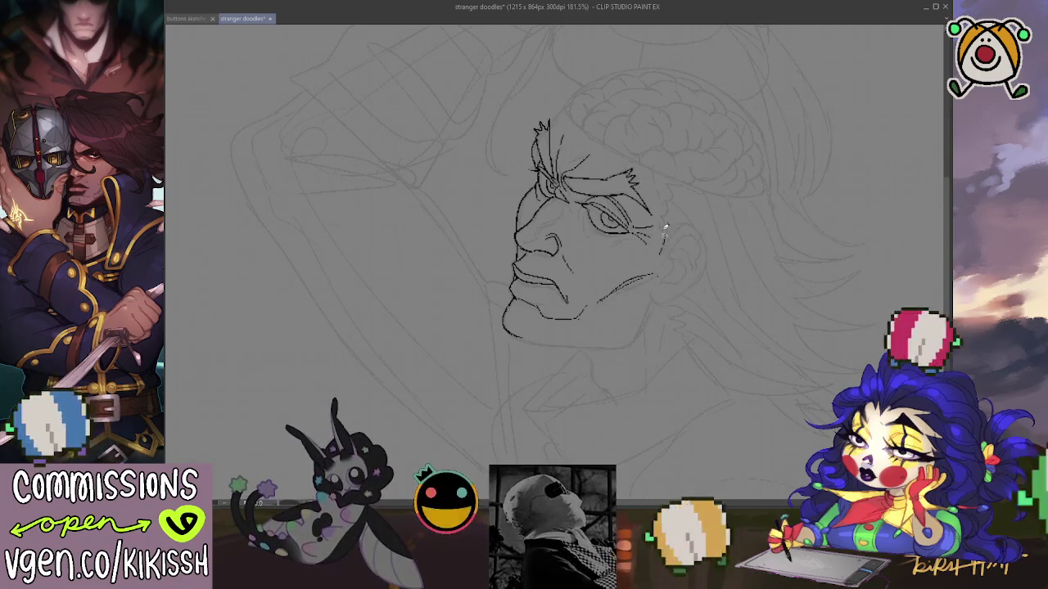
left_click_drag(671, 174, 673, 200)
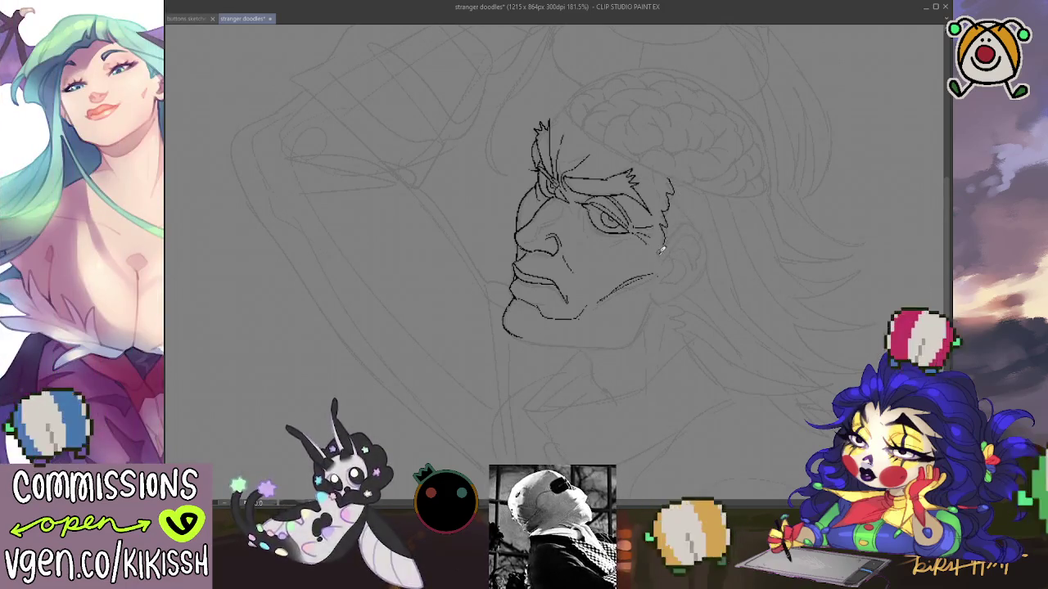
mouse_move(688, 226)
left_mouse_down()
mouse_move(699, 229)
mouse_move(704, 259)
mouse_move(695, 285)
mouse_move(655, 305)
left_mouse_up()
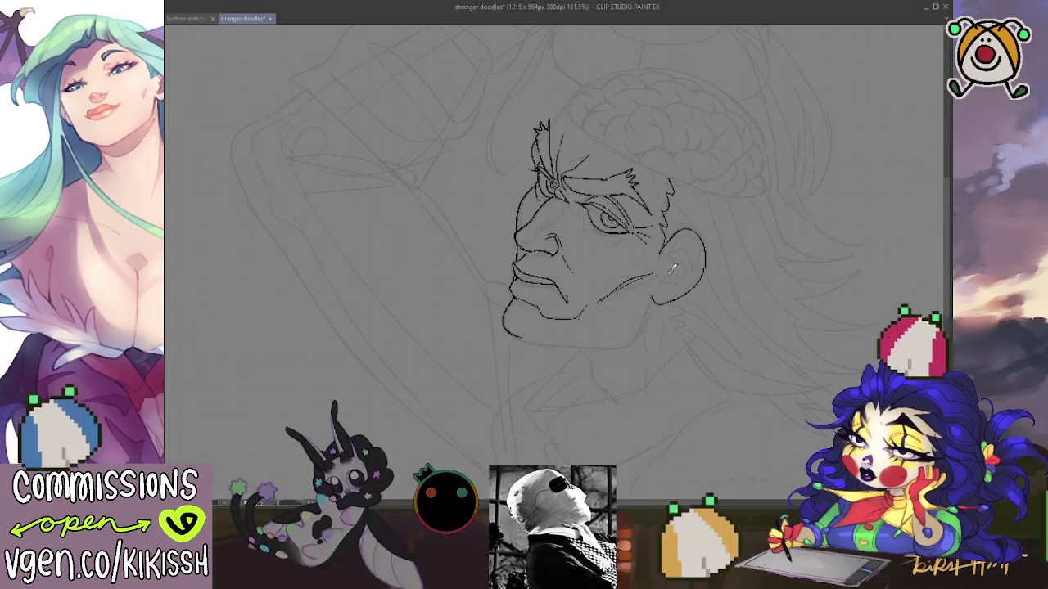
scroll(679, 262, "down", 2)
scroll(690, 269, "down", 1)
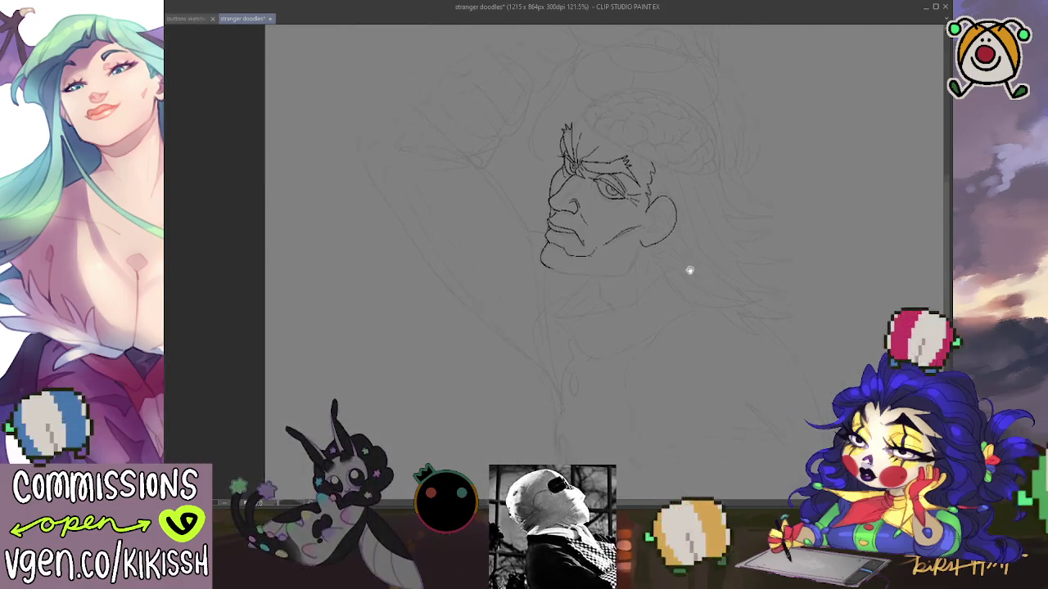
scroll(660, 206, "down", 1)
left_click_drag(660, 205, 685, 330)
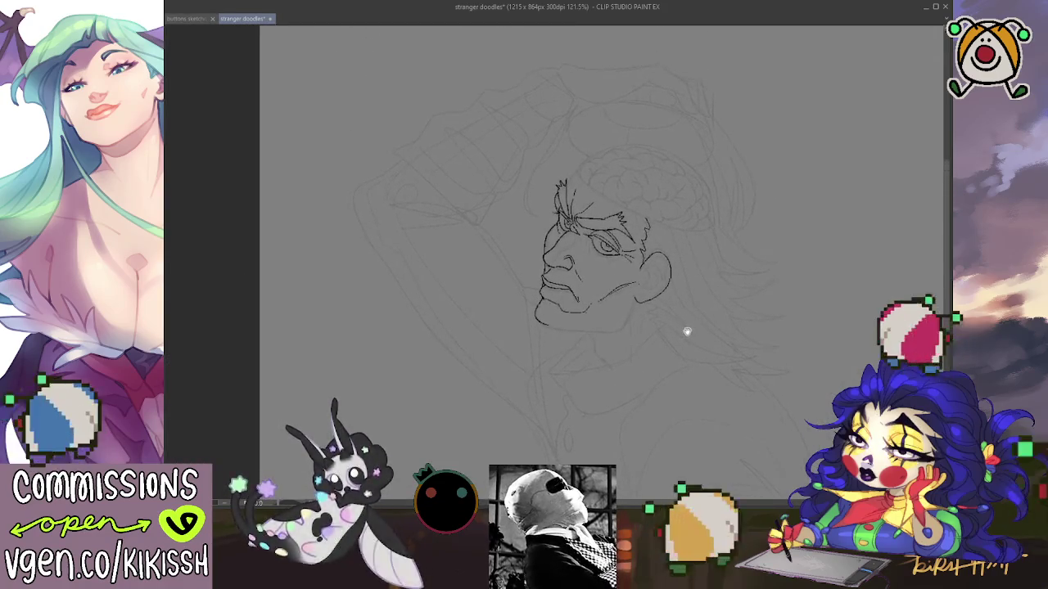
scroll(606, 252, "up", 1)
scroll(606, 252, "up", 1)
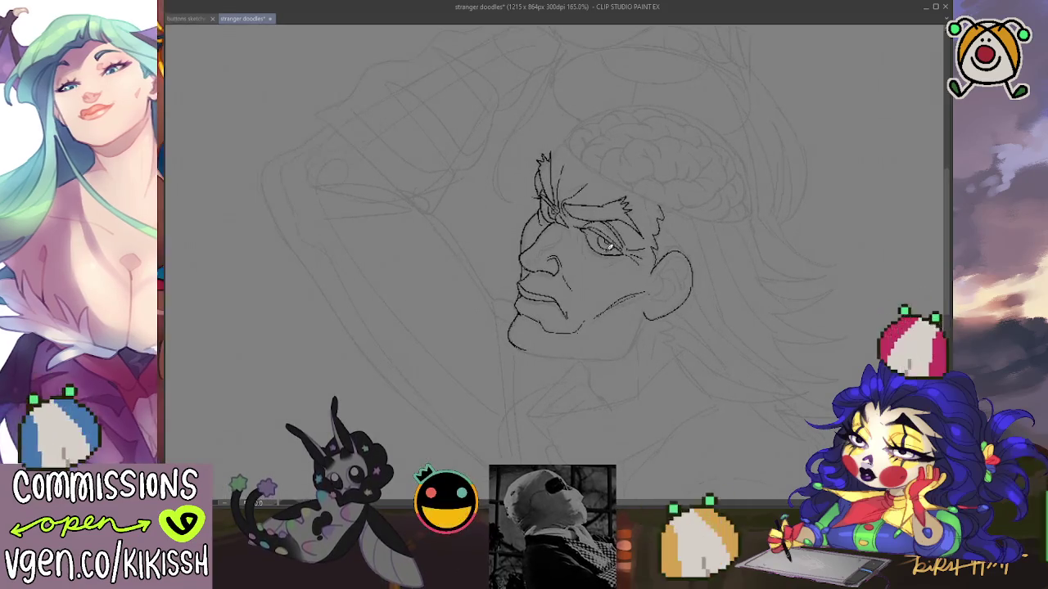
scroll(608, 250, "up", 1)
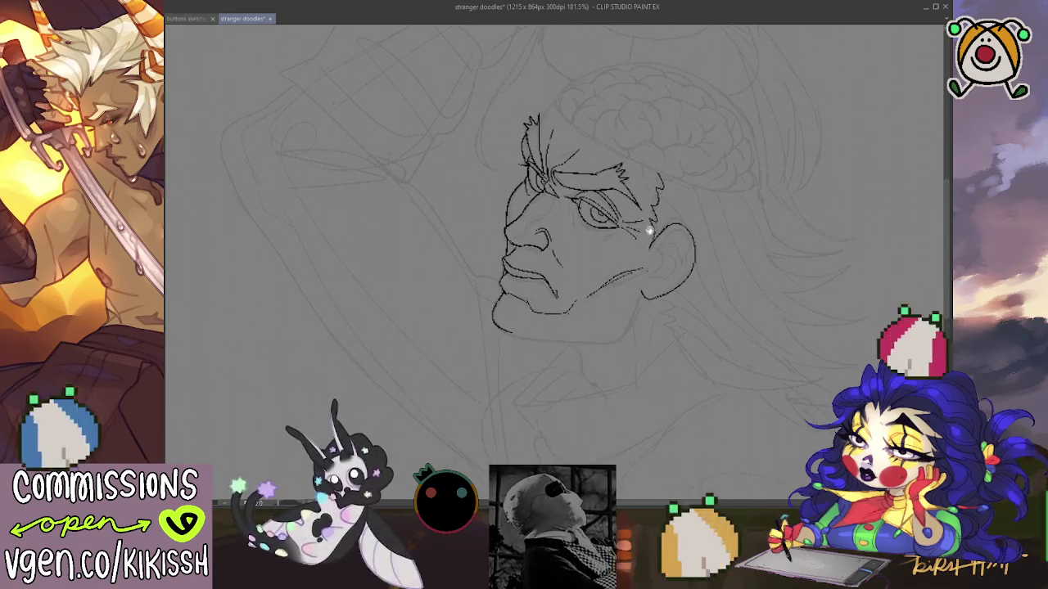
left_click_drag(562, 211, 528, 208)
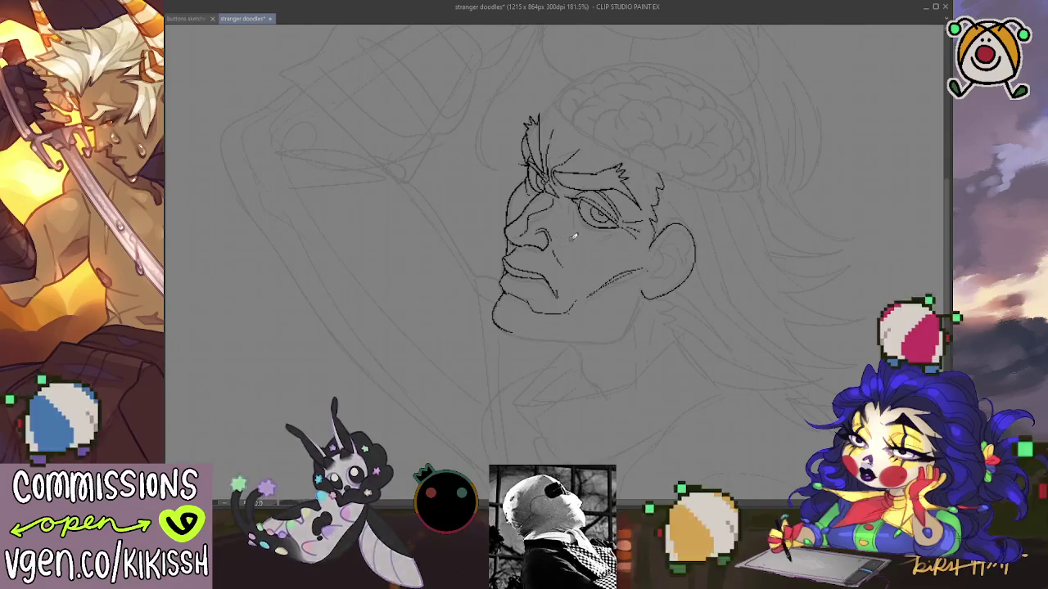
left_click_drag(573, 217, 486, 237)
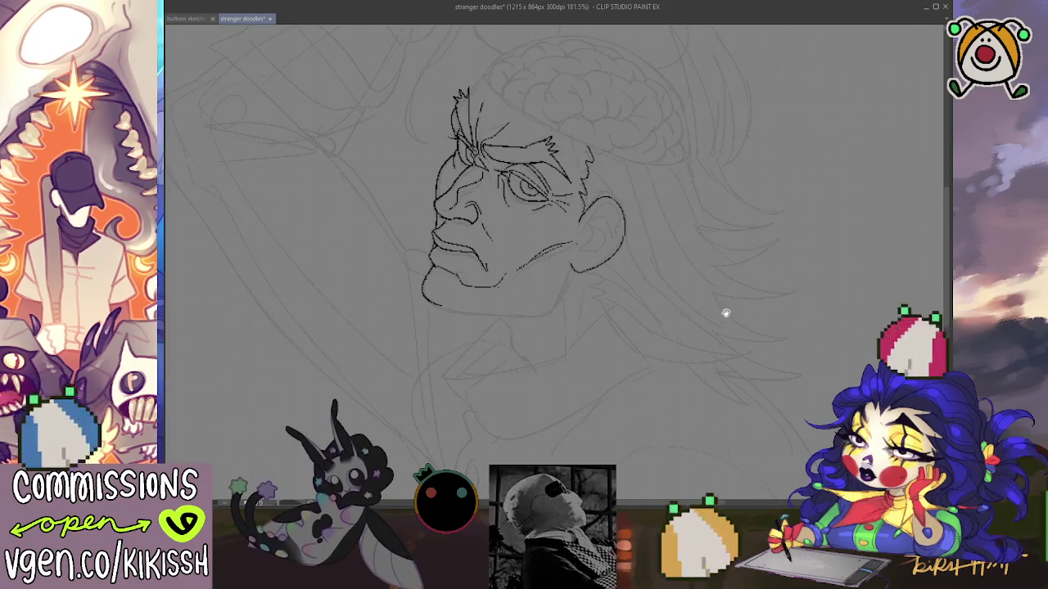
scroll(725, 311, "down", 1)
scroll(745, 351, "down", 1)
scroll(696, 351, "up", 1)
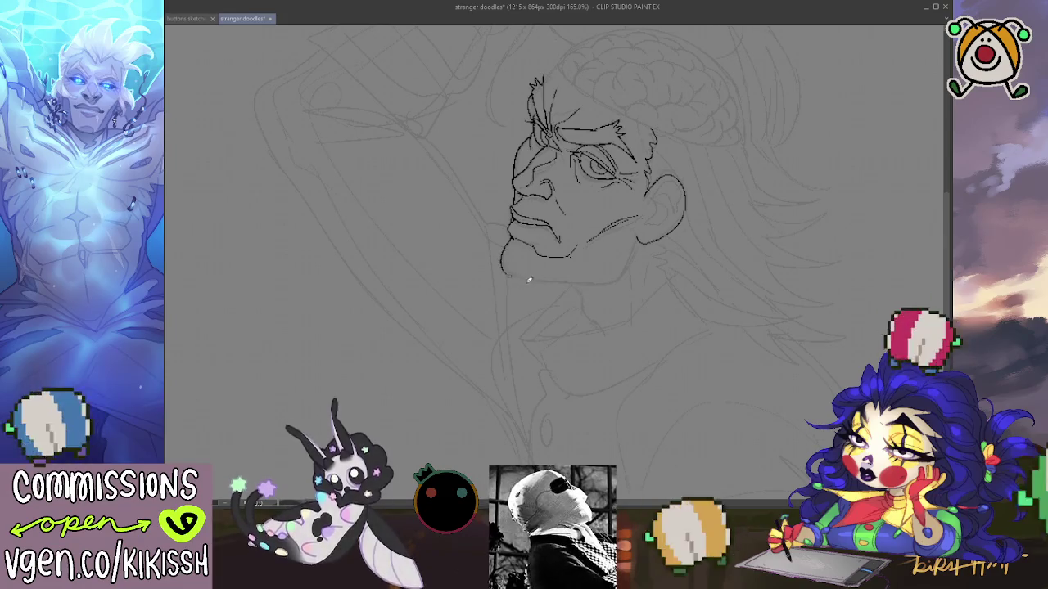
- Draw the chin line under the mouth, undoing and redrawing it more darkly
left_click_drag(502, 262, 616, 286)
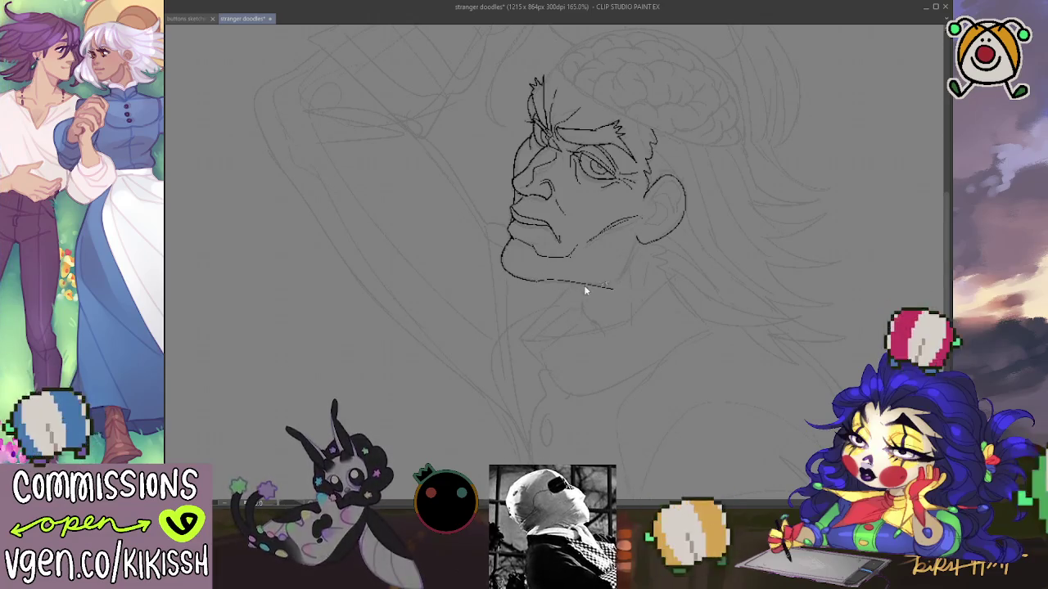
mouse_move(542, 280)
left_mouse_down()
mouse_move(575, 283)
mouse_move(578, 264)
mouse_move(583, 291)
left_mouse_up()
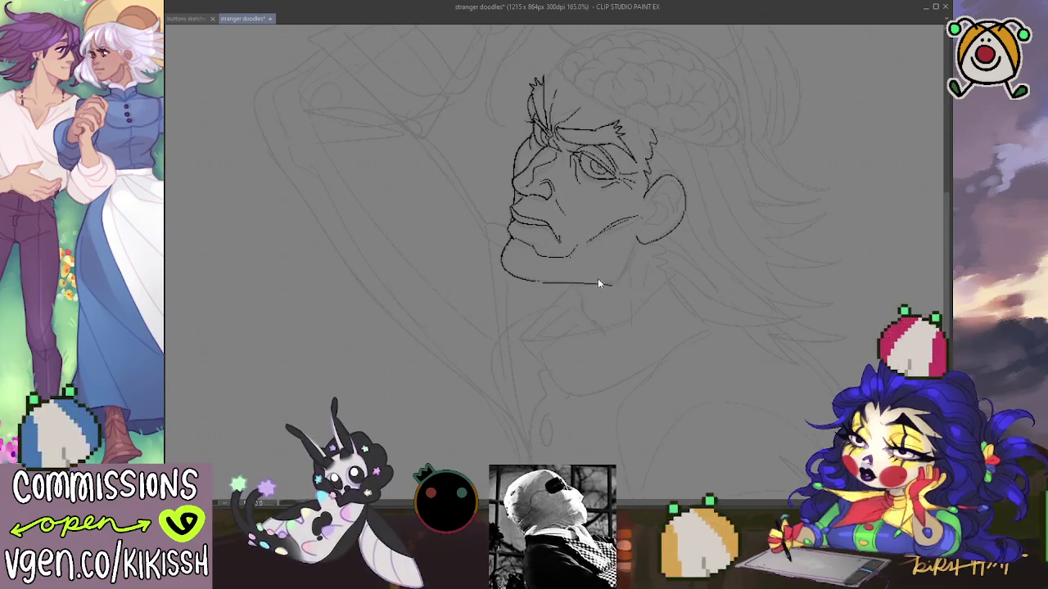
left_click_drag(540, 279, 608, 281)
key("ctrl+z")
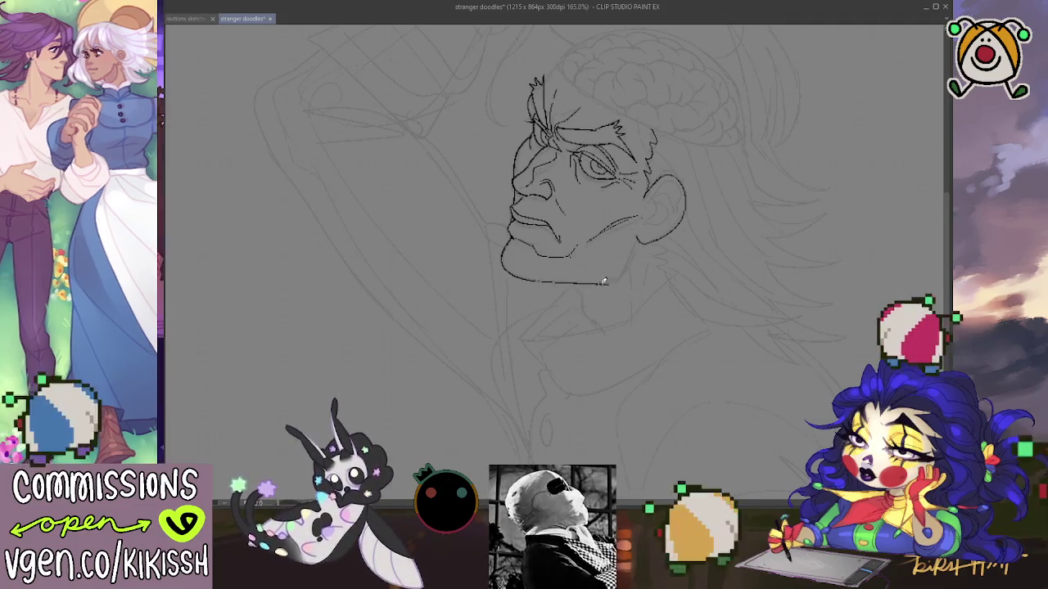
key("ctrl+z")
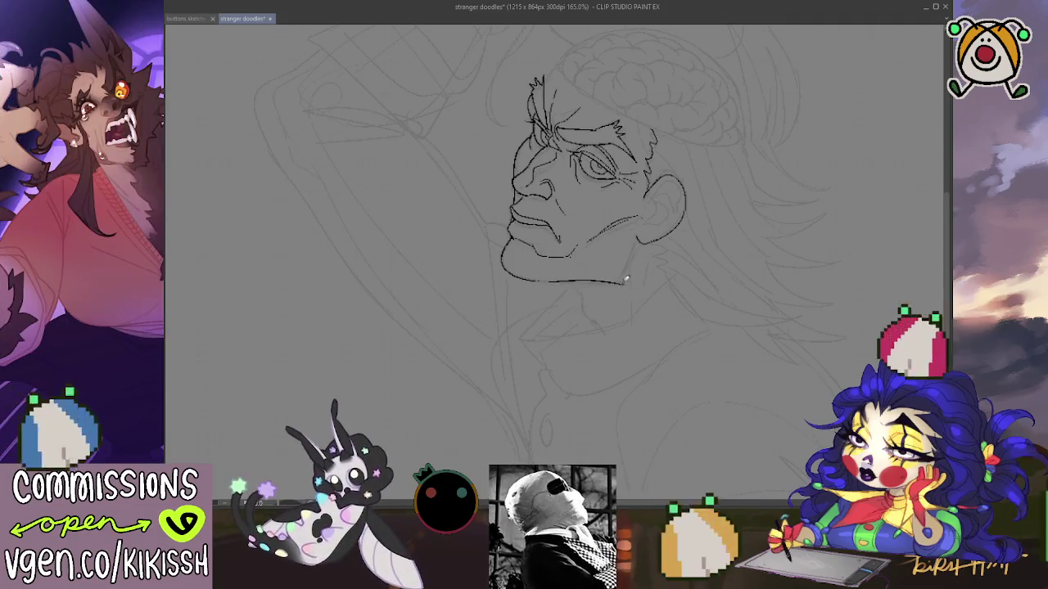
key("ctrl+z")
left_click_drag(545, 279, 605, 280)
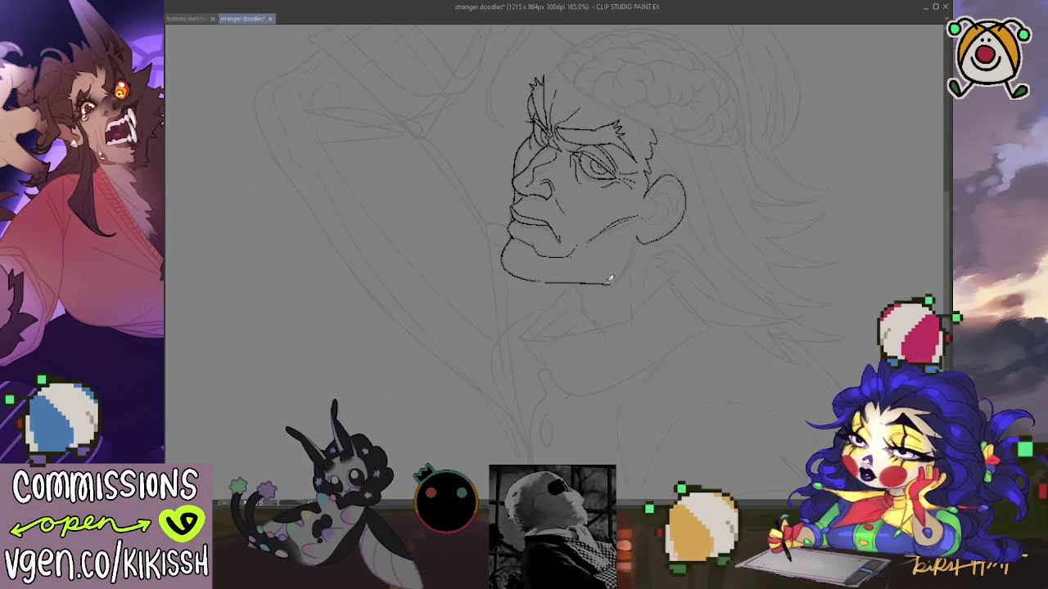
- Continue the chin line up to meet the jaw below the ear, redoing a failed stroke
left_click_drag(611, 281, 637, 244)
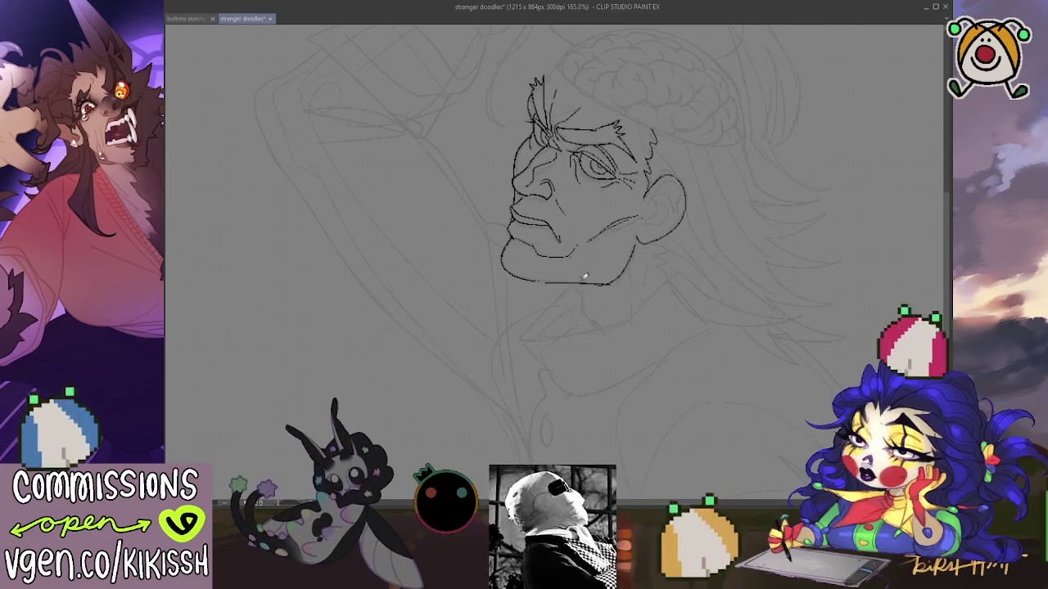
key("ctrl+z")
key("ctrl+z")
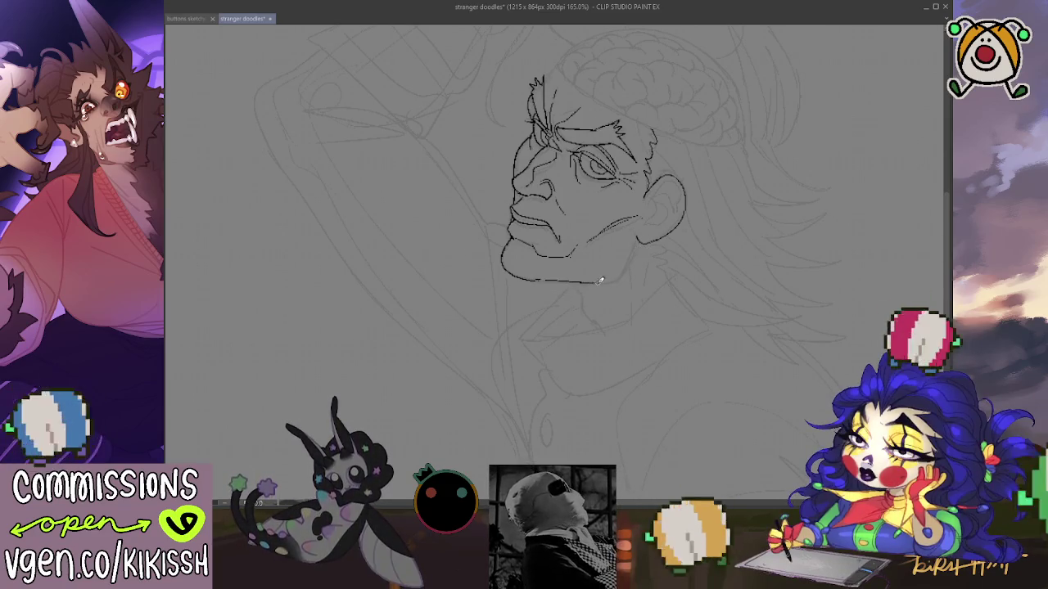
key("ctrl+z")
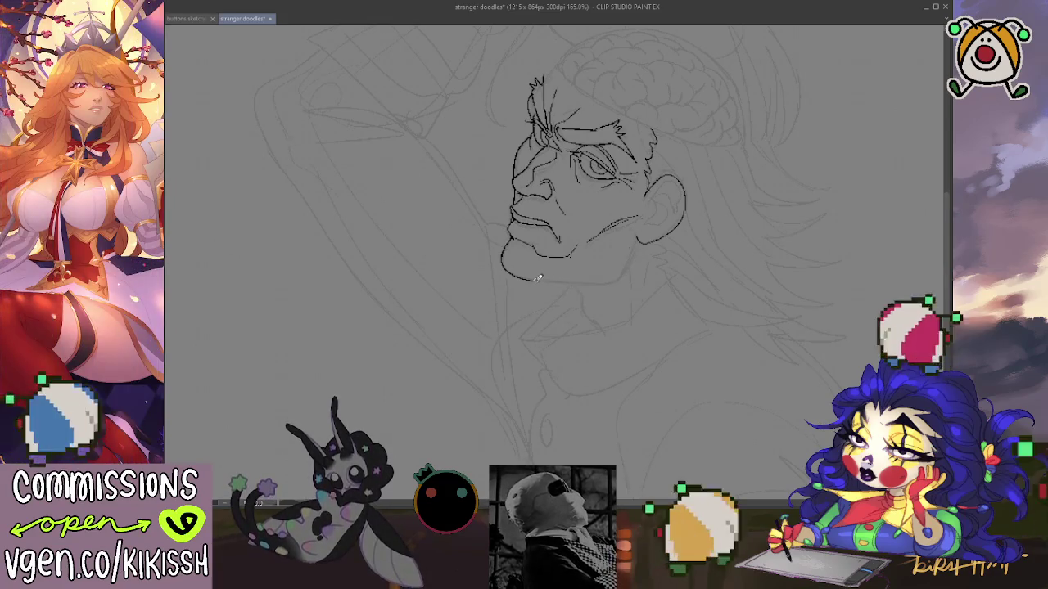
key("ctrl+z")
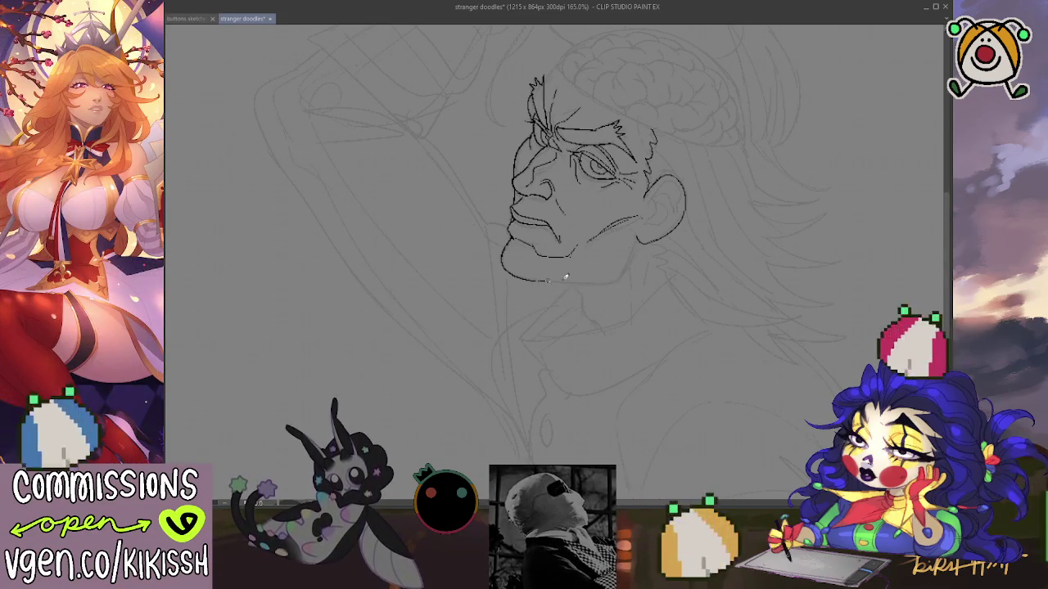
left_click_drag(602, 280, 634, 250)
mouse_move(685, 204)
left_mouse_down()
mouse_move(692, 227)
mouse_move(684, 214)
left_mouse_up()
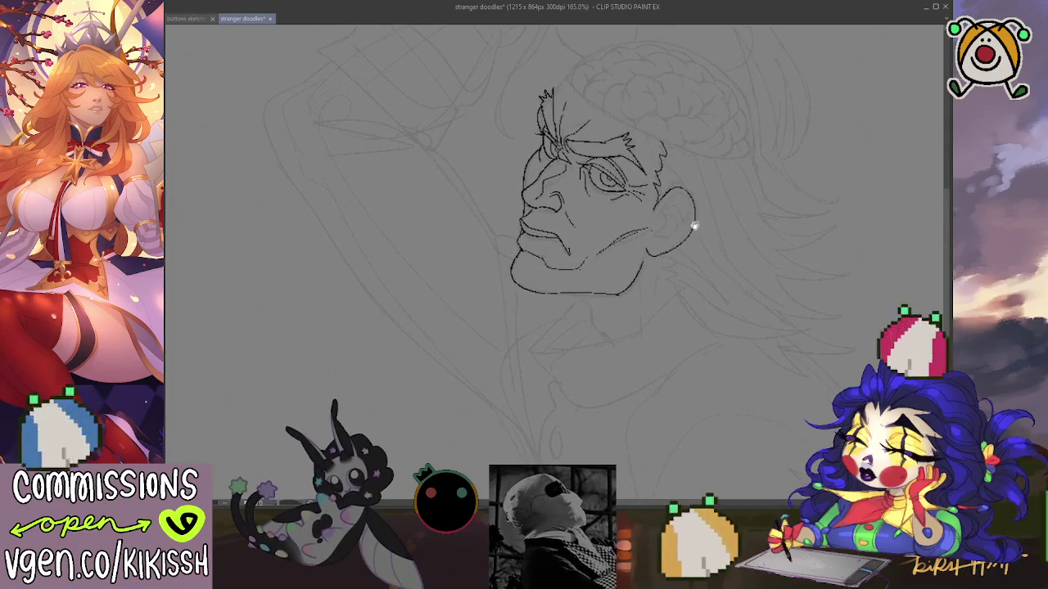
- Restore the mirrored view and add a small ink stroke around the eye and brow
key("h")
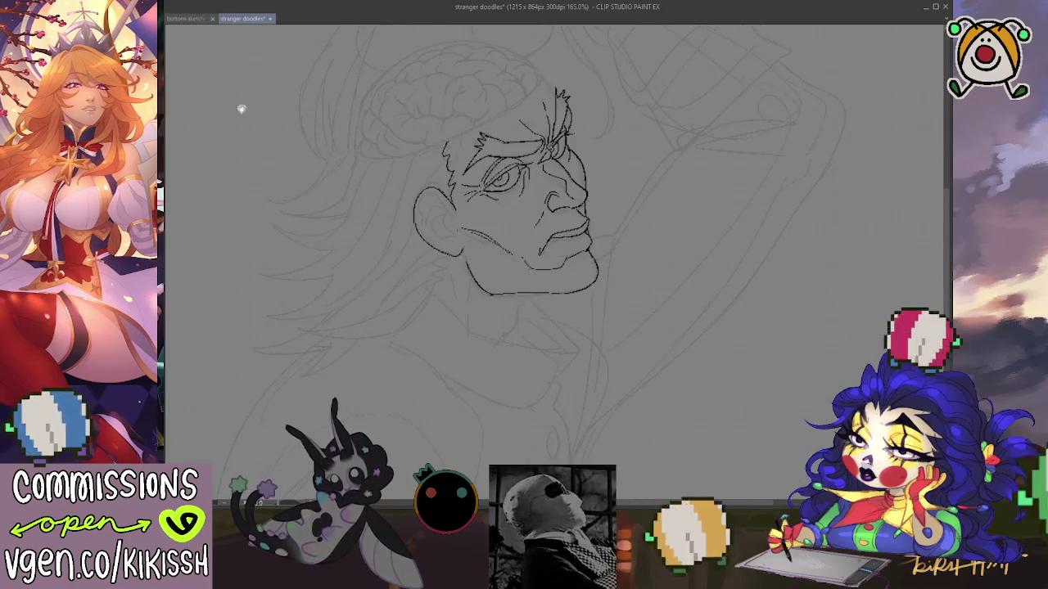
key("h")
key("h")
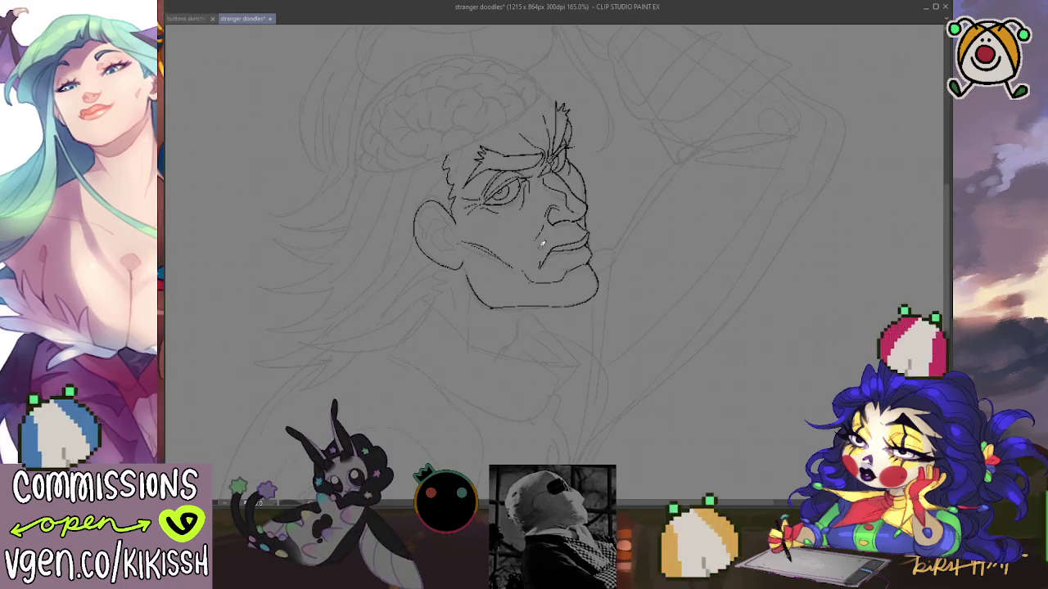
left_click_drag(530, 210, 590, 235)
scroll(543, 218, "down", 1)
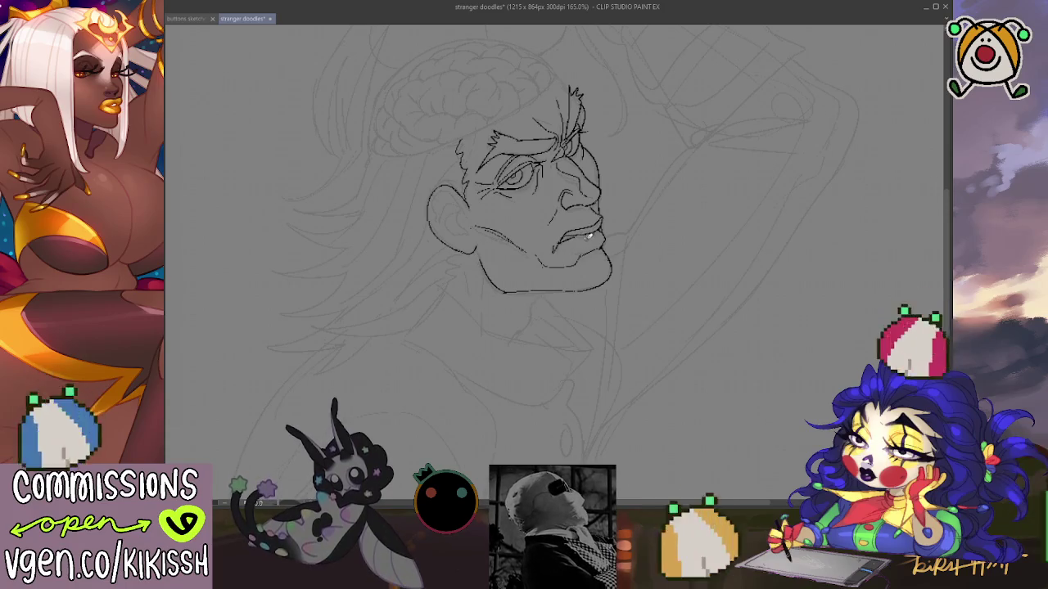
mouse_move(524, 169)
left_mouse_down()
mouse_move(532, 175)
mouse_move(578, 136)
left_mouse_up()
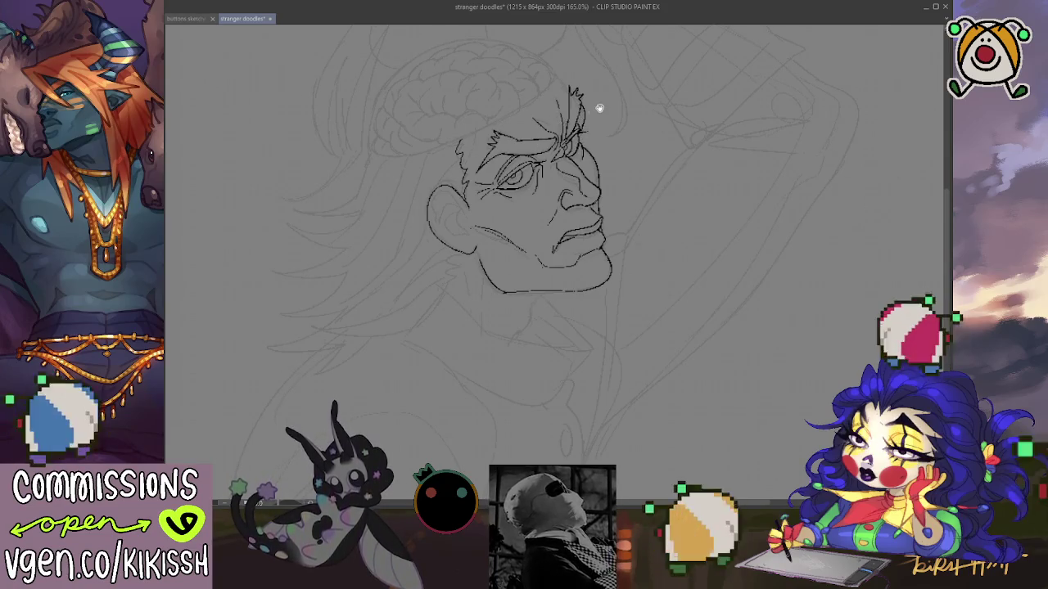
left_click_drag(598, 104, 609, 113)
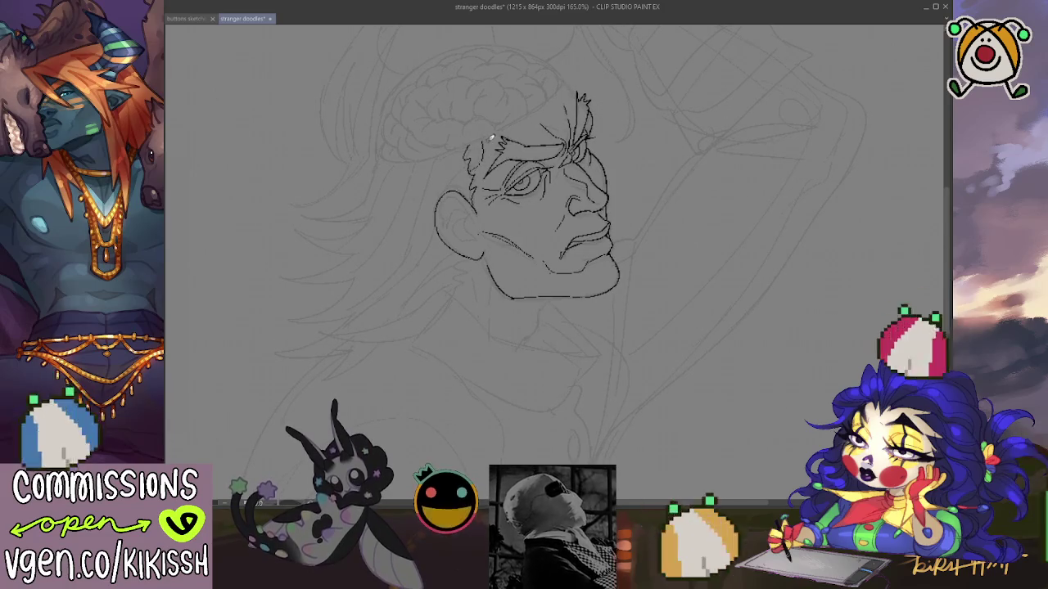
left_click_drag(533, 131, 603, 133)
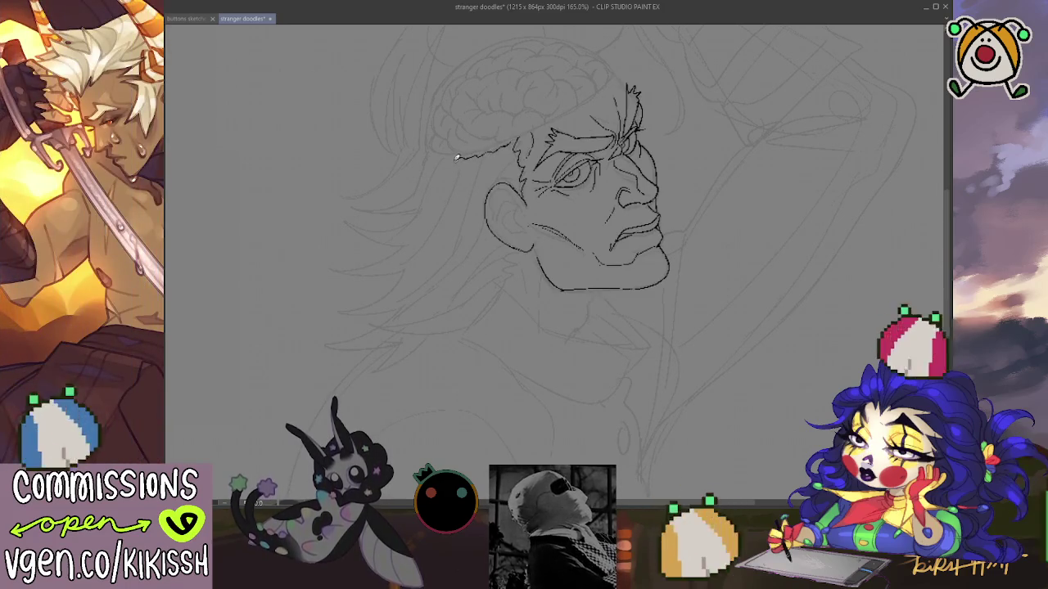
- Ink the spiky hair locks flowing back behind the head and join the neck line to them
left_click_drag(448, 157, 437, 159)
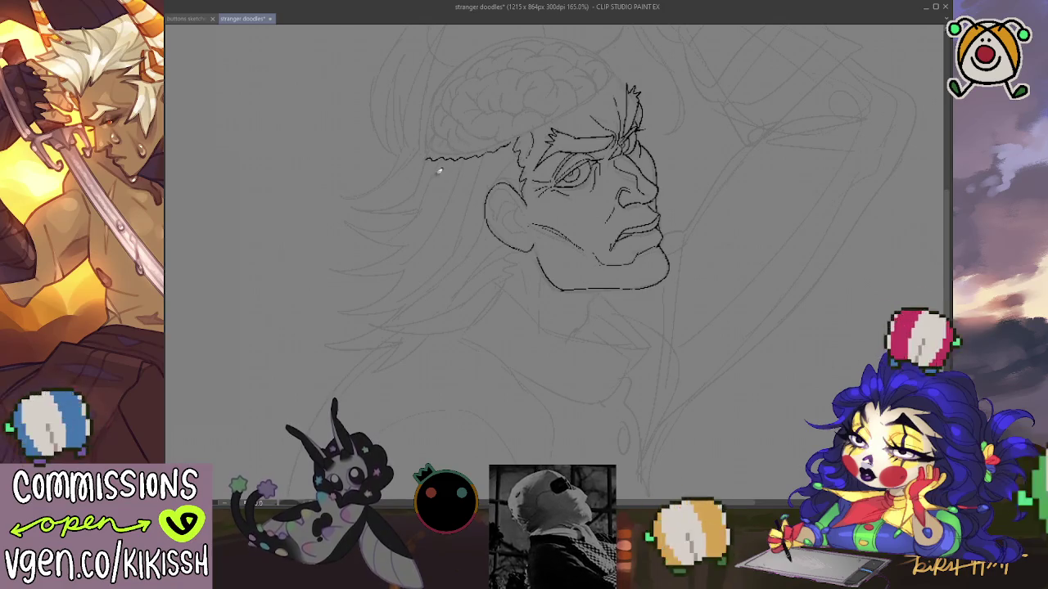
key("ctrl+z")
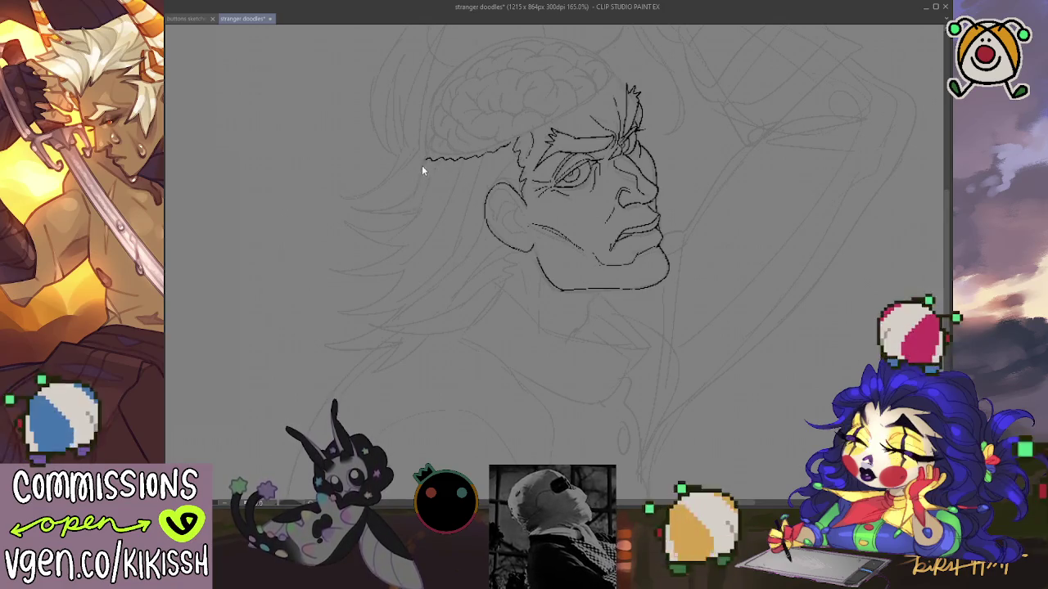
mouse_move(411, 198)
left_mouse_down()
mouse_move(357, 210)
mouse_move(350, 223)
mouse_move(402, 243)
mouse_move(352, 276)
mouse_move(399, 281)
mouse_move(333, 297)
mouse_move(386, 310)
left_mouse_up()
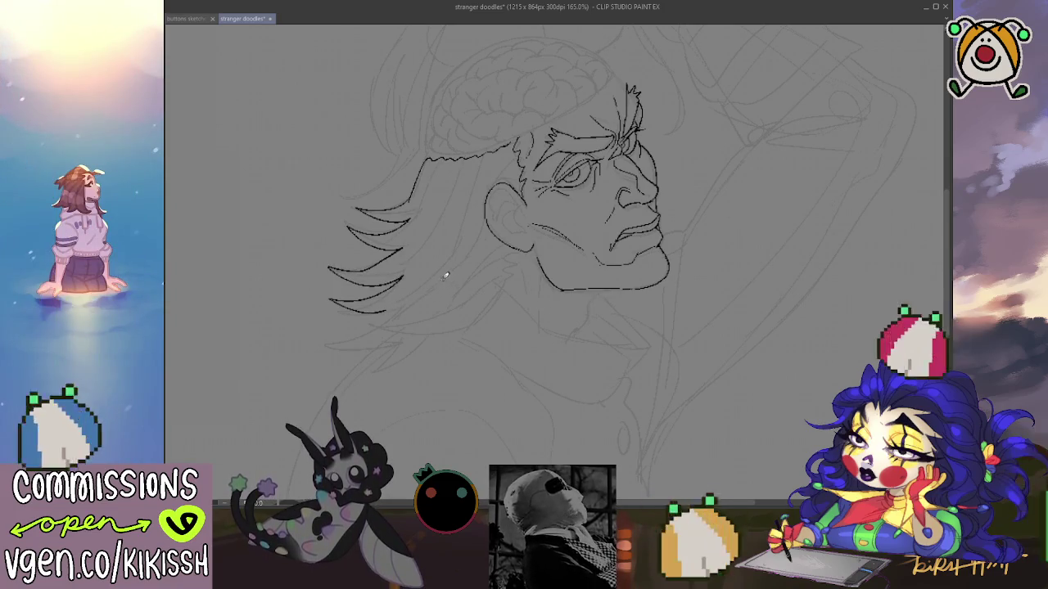
key("h")
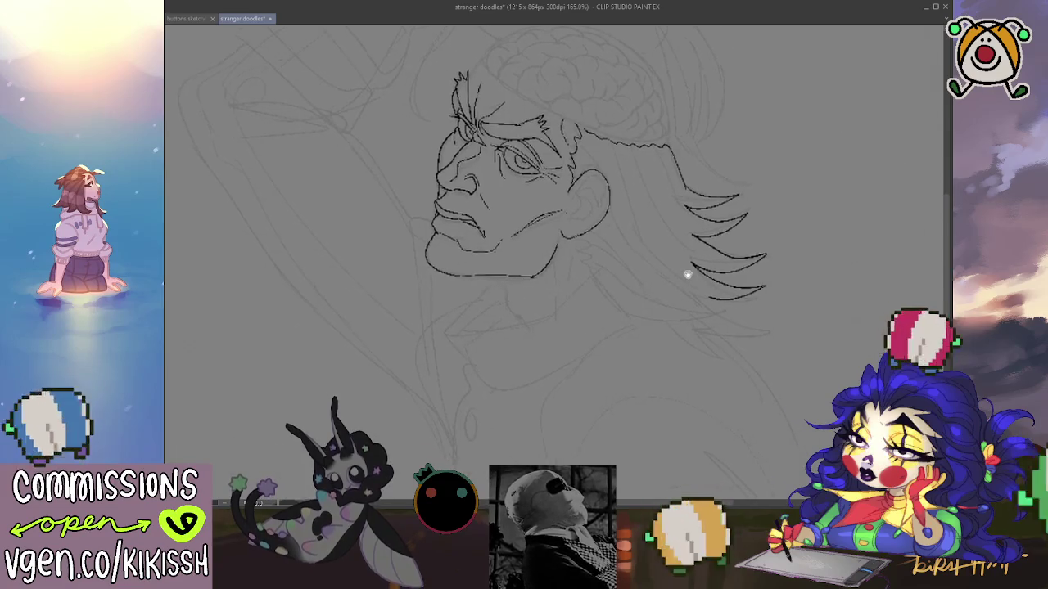
mouse_move(686, 286)
left_mouse_down()
mouse_move(762, 325)
mouse_move(697, 324)
mouse_move(712, 353)
left_mouse_up()
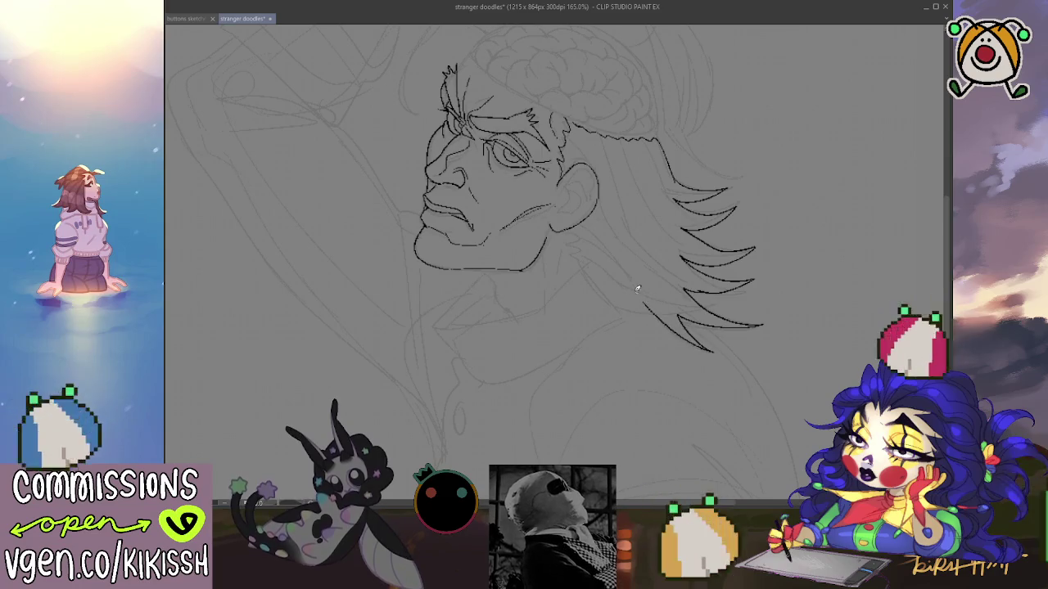
left_click_drag(647, 306, 577, 248)
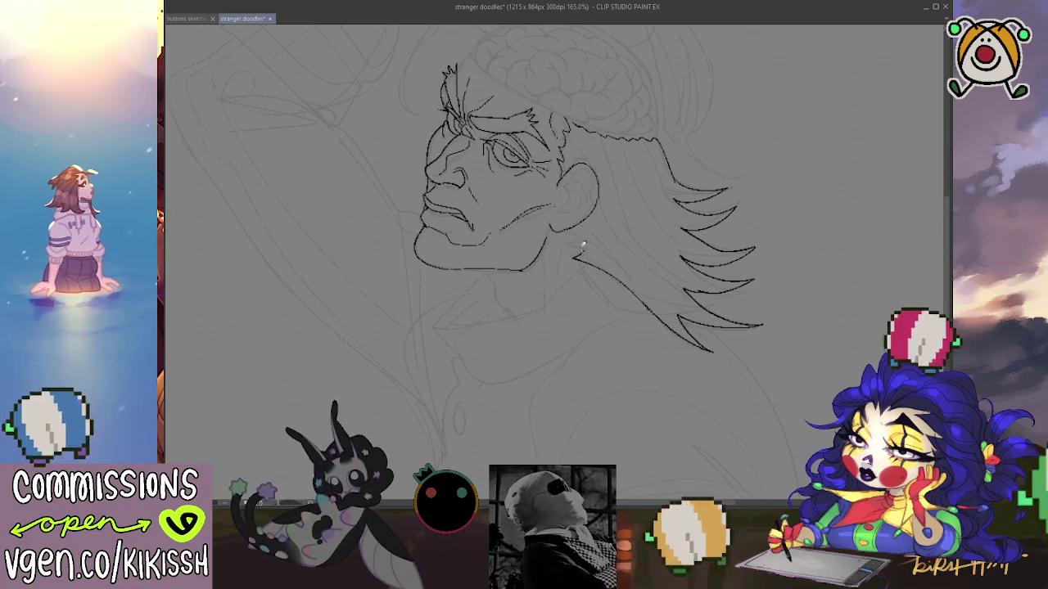
- Ink the coat collar under the jaw and its outer edge below
mouse_move(629, 218)
left_mouse_down()
mouse_move(715, 231)
mouse_move(732, 205)
left_mouse_up()
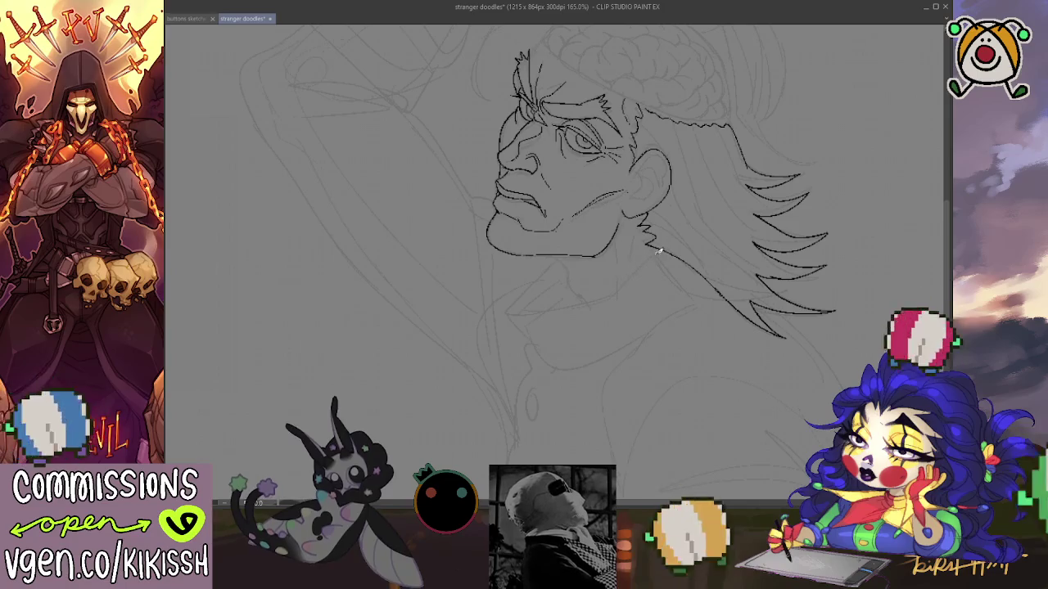
mouse_move(652, 251)
left_mouse_down()
mouse_move(606, 301)
mouse_move(517, 308)
mouse_move(553, 273)
mouse_move(505, 312)
mouse_move(547, 352)
mouse_move(627, 321)
mouse_move(659, 289)
left_mouse_up()
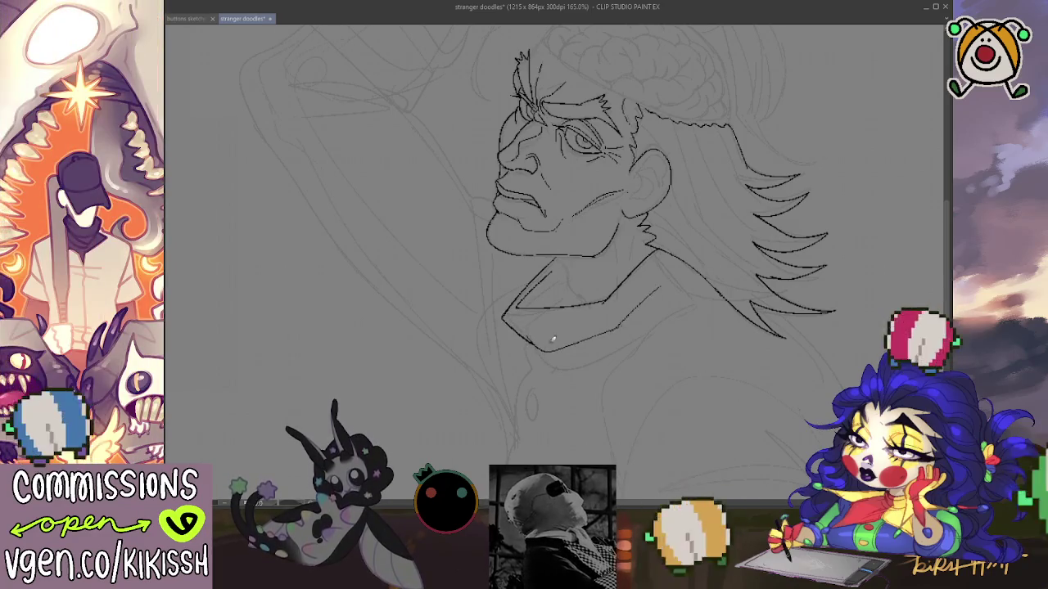
mouse_move(542, 367)
left_mouse_down()
mouse_move(647, 344)
mouse_move(719, 293)
left_mouse_up()
scroll(697, 304, "down", 1)
- Ink the coat's front line down from the collar, the curved shoulder and a thin fold line
scroll(697, 304, "down", 1)
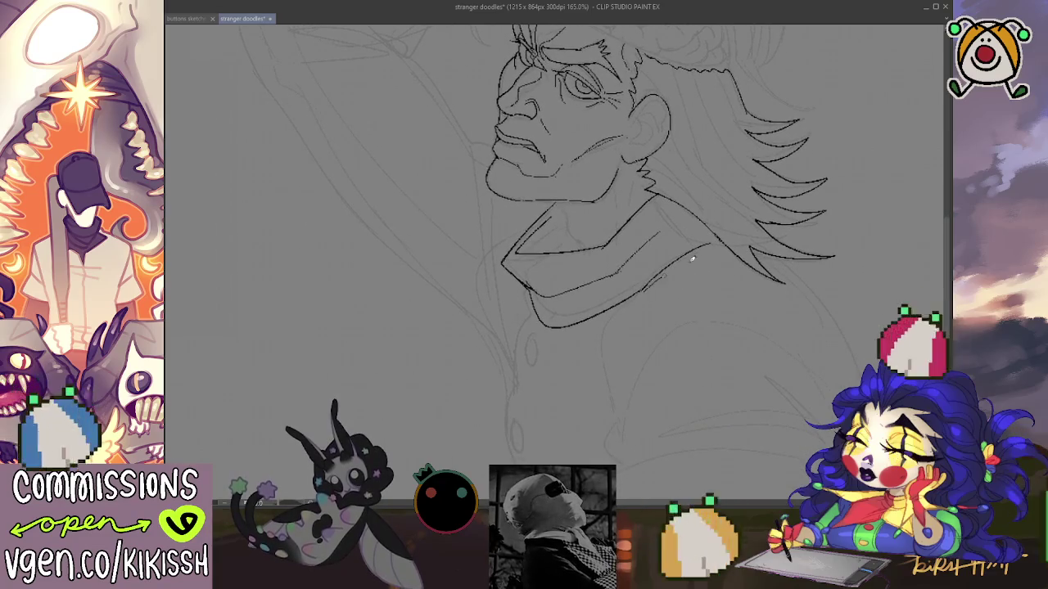
scroll(629, 258, "down", 1)
left_click_drag(630, 250, 613, 367)
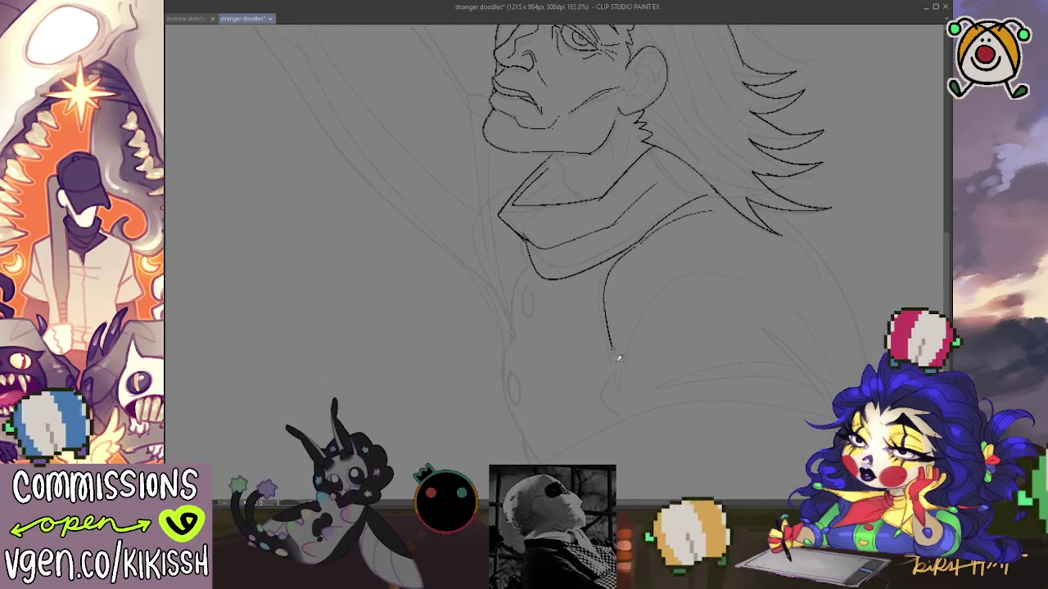
mouse_move(609, 323)
left_mouse_down()
mouse_move(818, 350)
mouse_move(837, 393)
mouse_move(747, 360)
mouse_move(653, 391)
left_mouse_up()
left_click_drag(620, 359, 740, 348)
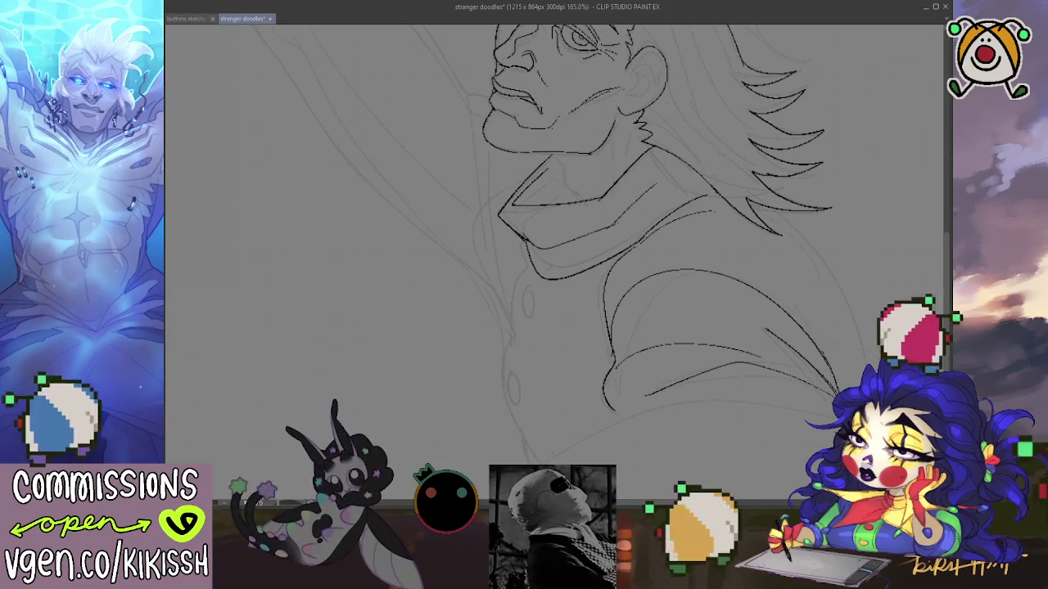
scroll(852, 348, "up", 5)
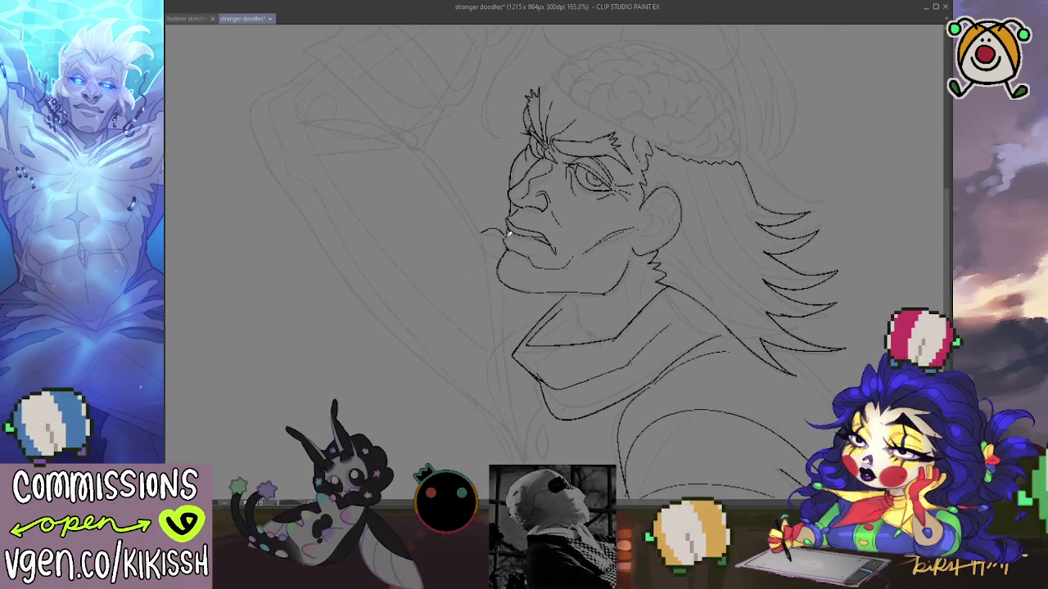
- Ink the raised arm's top curve and its inner and outer edges beside the face
mouse_move(485, 231)
left_mouse_down()
mouse_move(405, 140)
mouse_move(474, 221)
left_mouse_up()
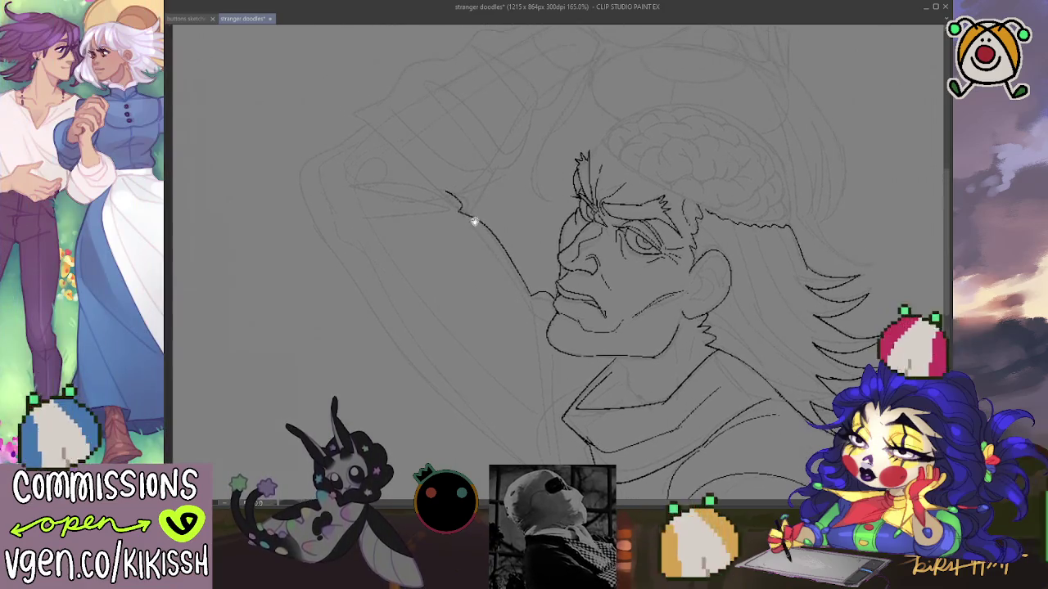
mouse_move(344, 172)
left_mouse_down()
mouse_move(452, 204)
mouse_move(342, 213)
mouse_move(442, 198)
left_mouse_up()
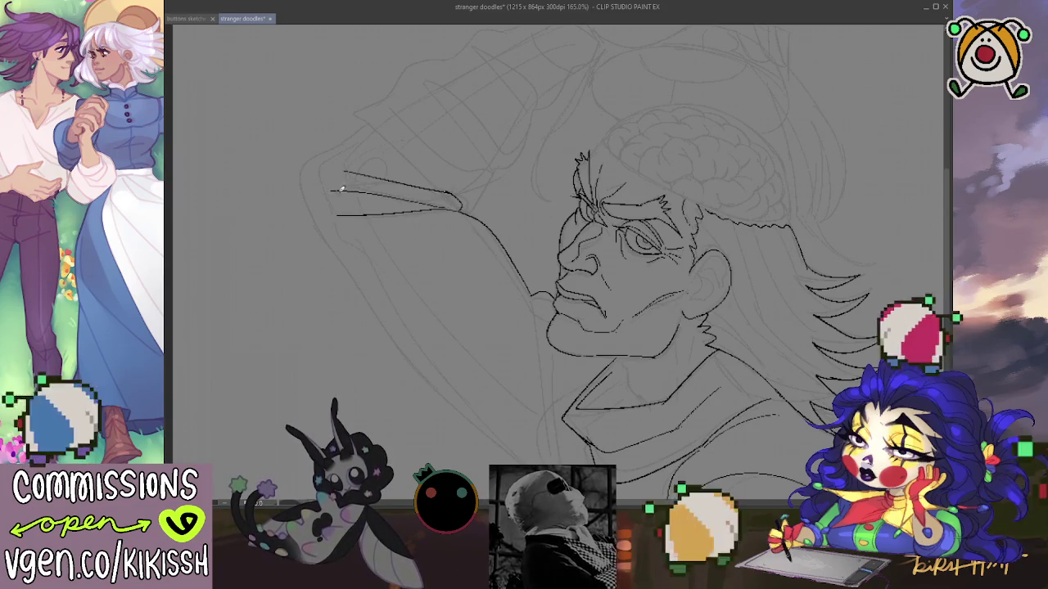
key("Tab")
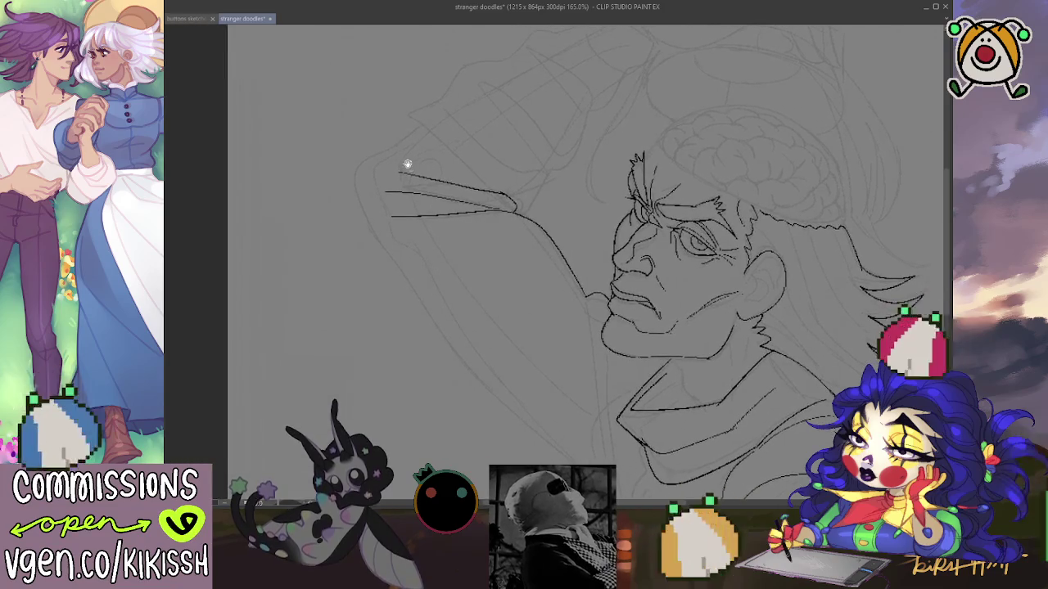
mouse_move(418, 122)
left_mouse_down()
mouse_move(387, 143)
mouse_move(354, 197)
mouse_move(437, 311)
mouse_move(415, 217)
mouse_move(512, 323)
mouse_move(488, 286)
mouse_move(524, 362)
left_mouse_up()
key("Tab")
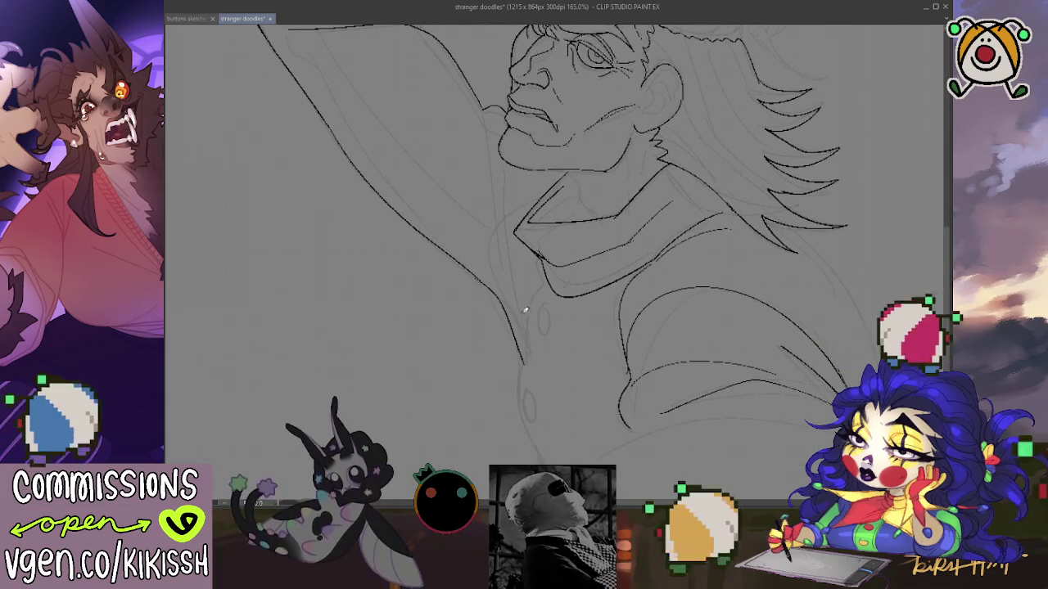
left_click_drag(499, 289, 446, 203)
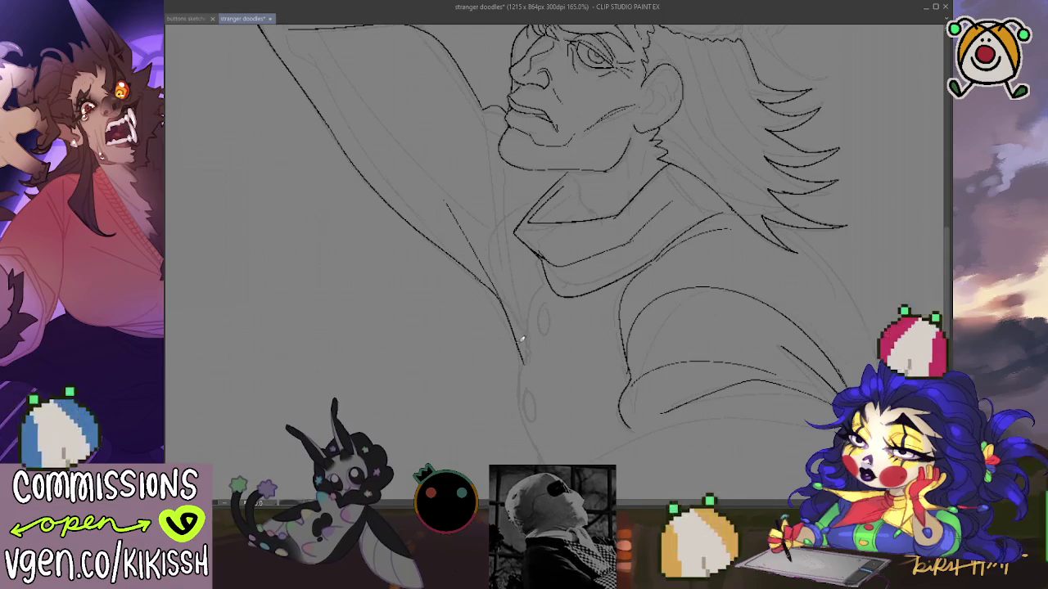
left_click_drag(514, 332, 481, 122)
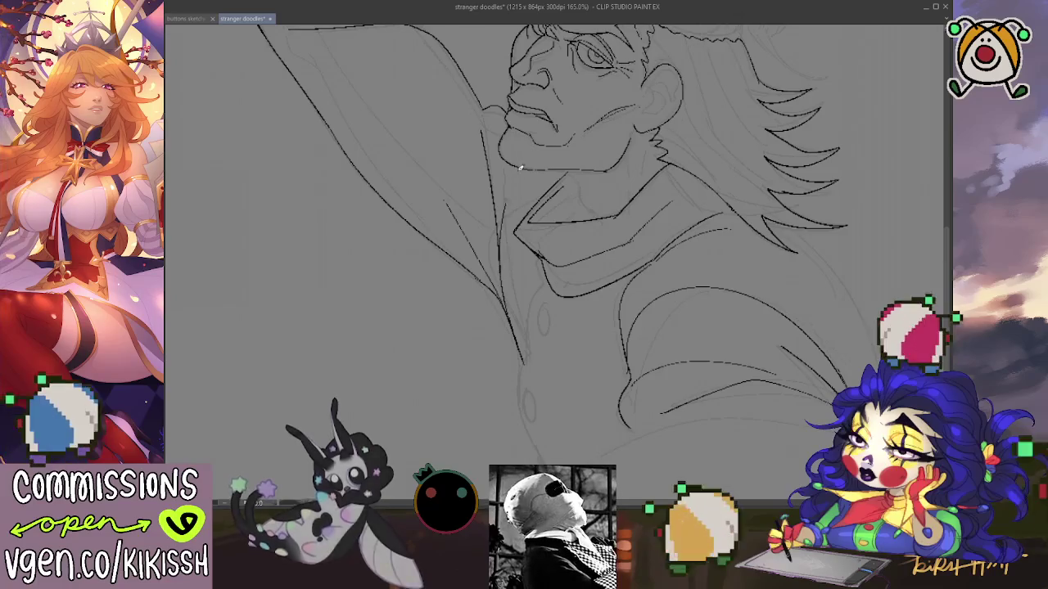
scroll(496, 297, "up", 3)
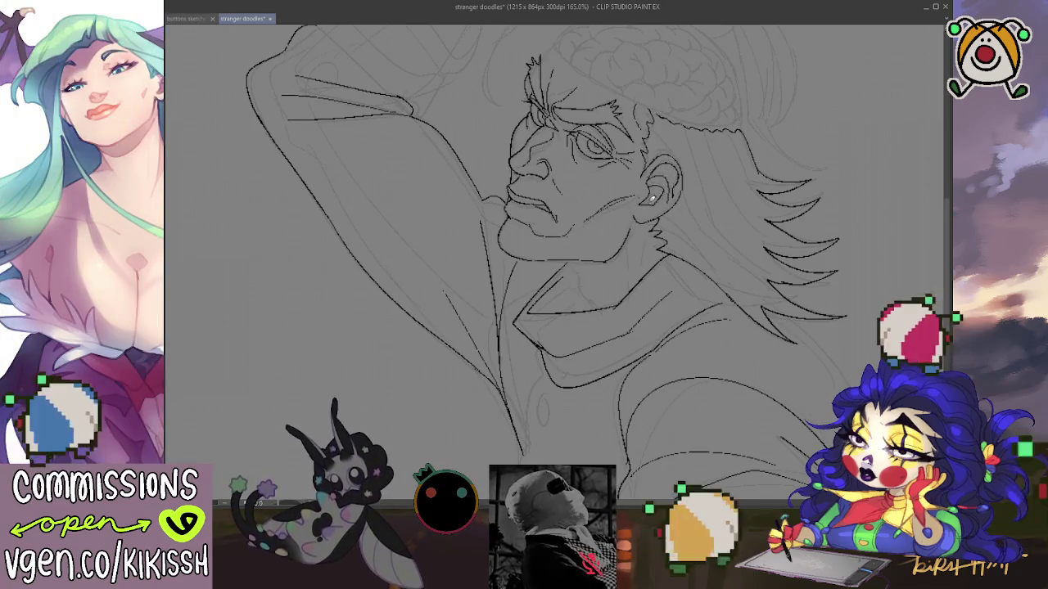
- Fill the neck gap beneath the jaw, inside the collar, with solid black
left_click_drag(655, 190, 695, 278)
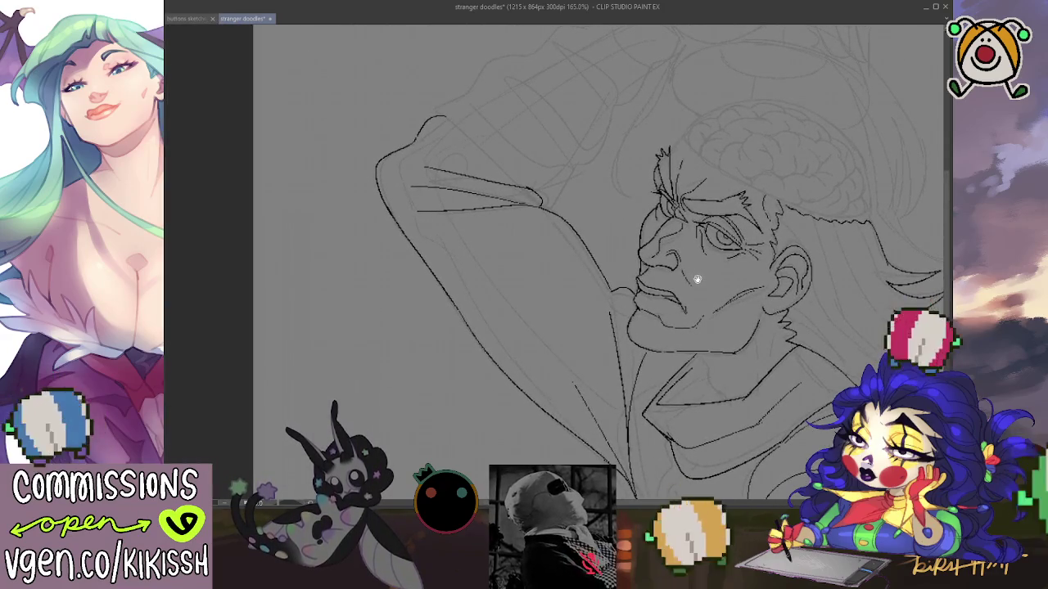
left_click_drag(702, 288, 631, 231)
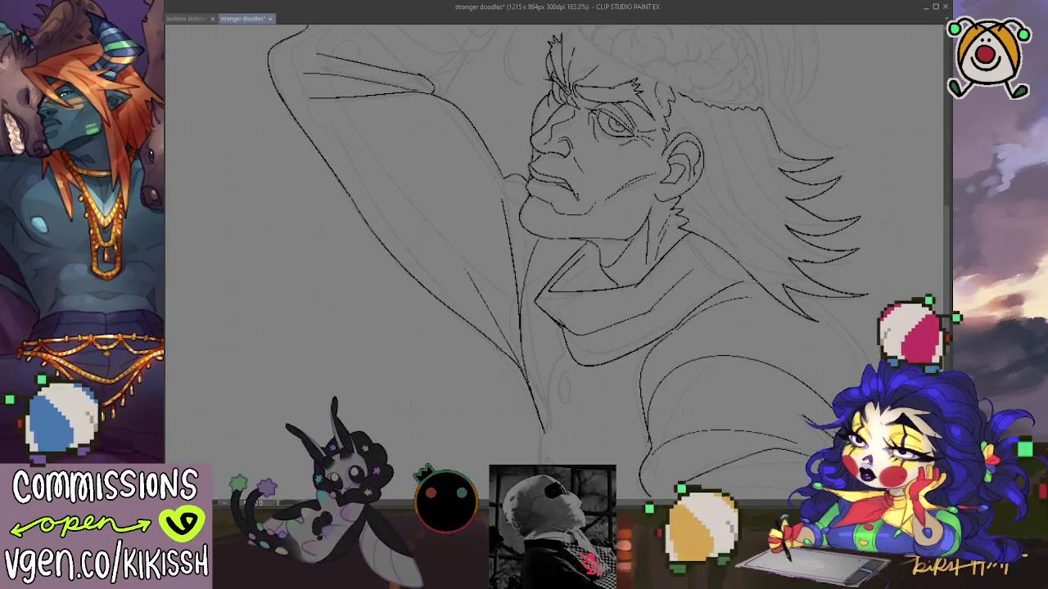
left_click_drag(615, 248, 616, 247)
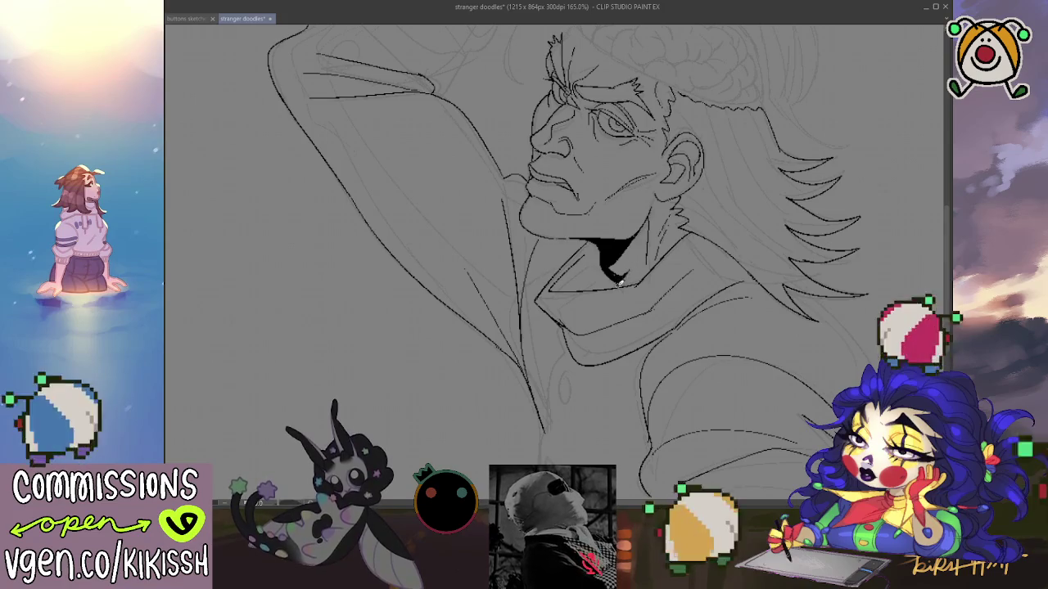
- Save the drawing with Ctrl+S
scroll(634, 262, "down", 3)
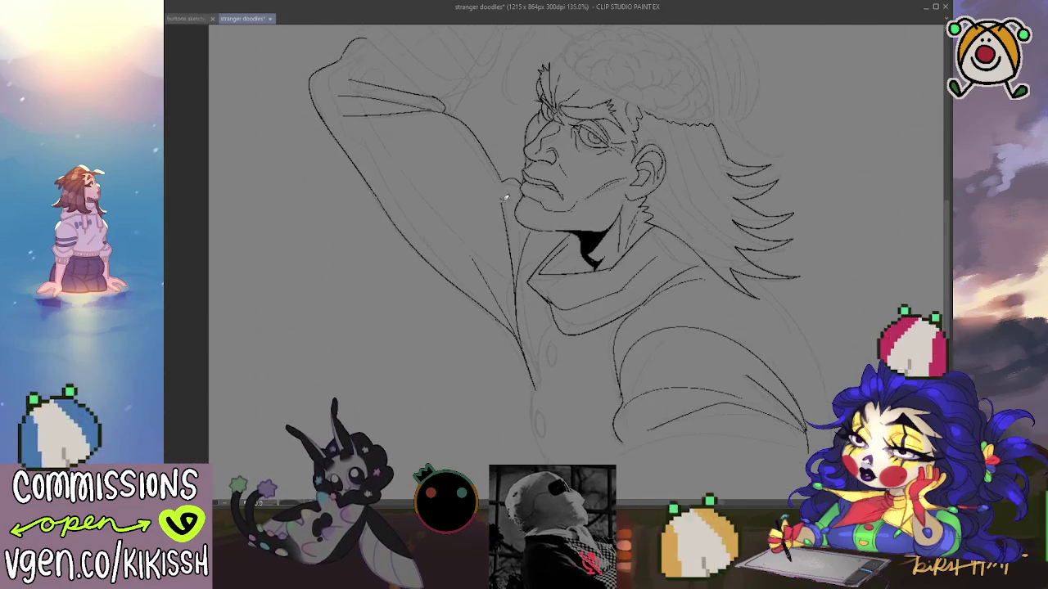
mouse_move(603, 318)
left_mouse_down()
mouse_move(629, 369)
mouse_move(626, 328)
left_mouse_up()
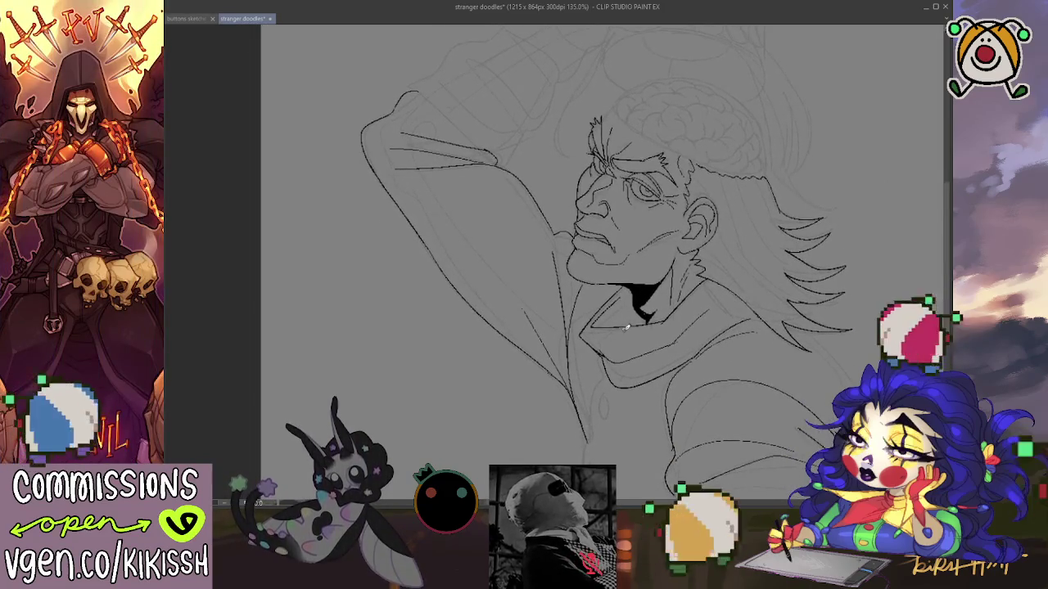
key("ctrl+s")
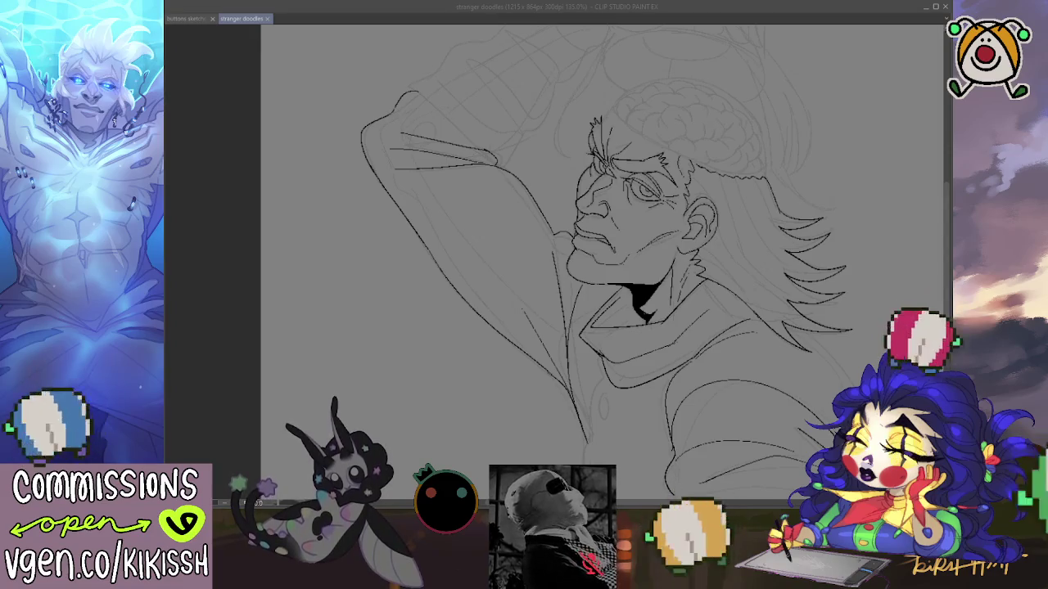
- Ink a coat line running down beneath the raised arm and across the lower torso
key("alt+Tab")
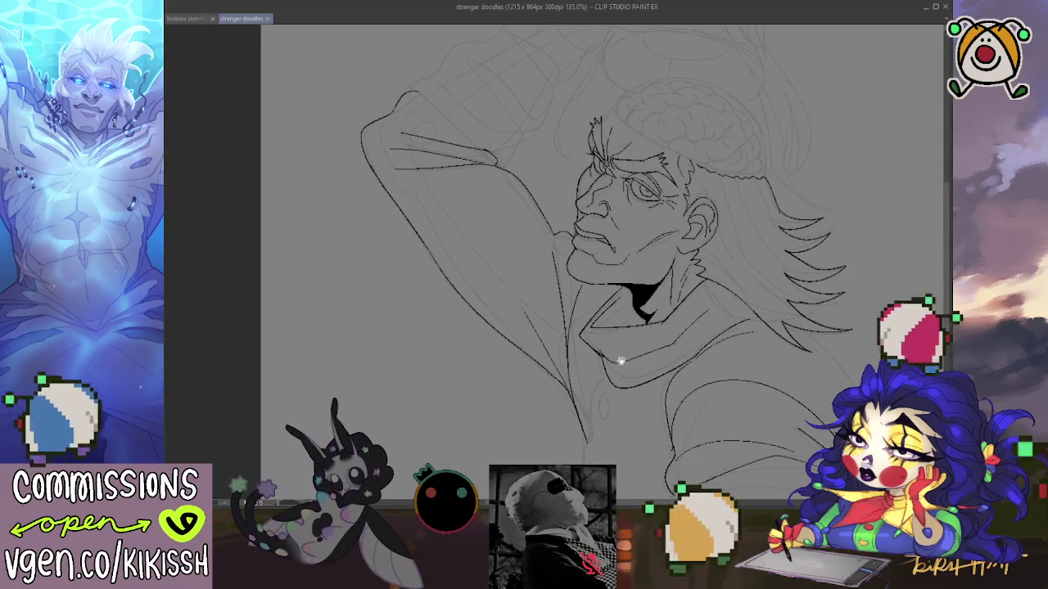
left_click_drag(620, 361, 637, 288)
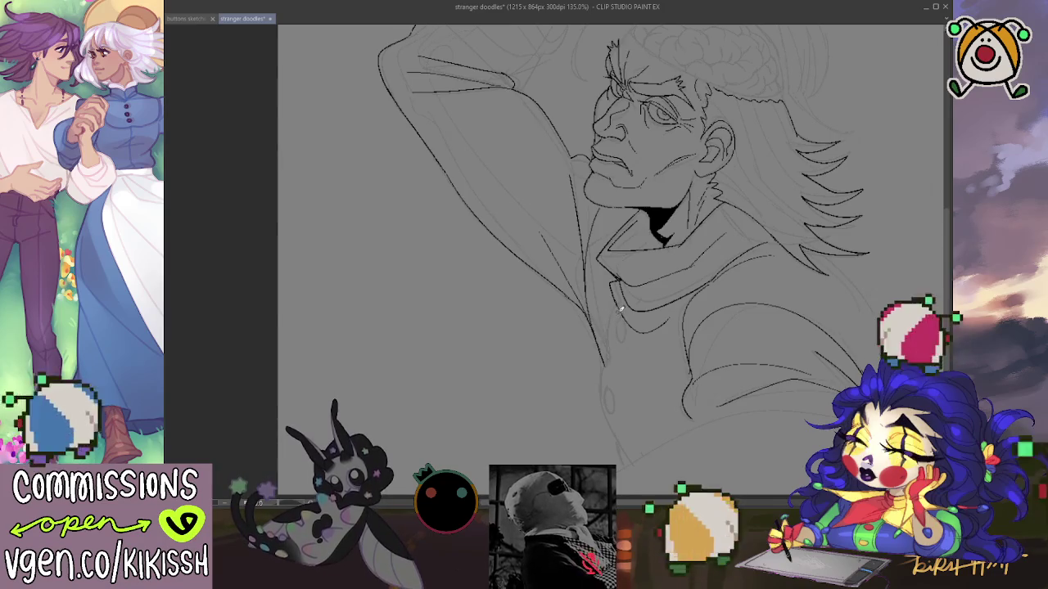
mouse_move(613, 304)
left_mouse_down()
mouse_move(604, 424)
mouse_move(618, 448)
mouse_move(634, 460)
mouse_move(709, 422)
left_mouse_up()
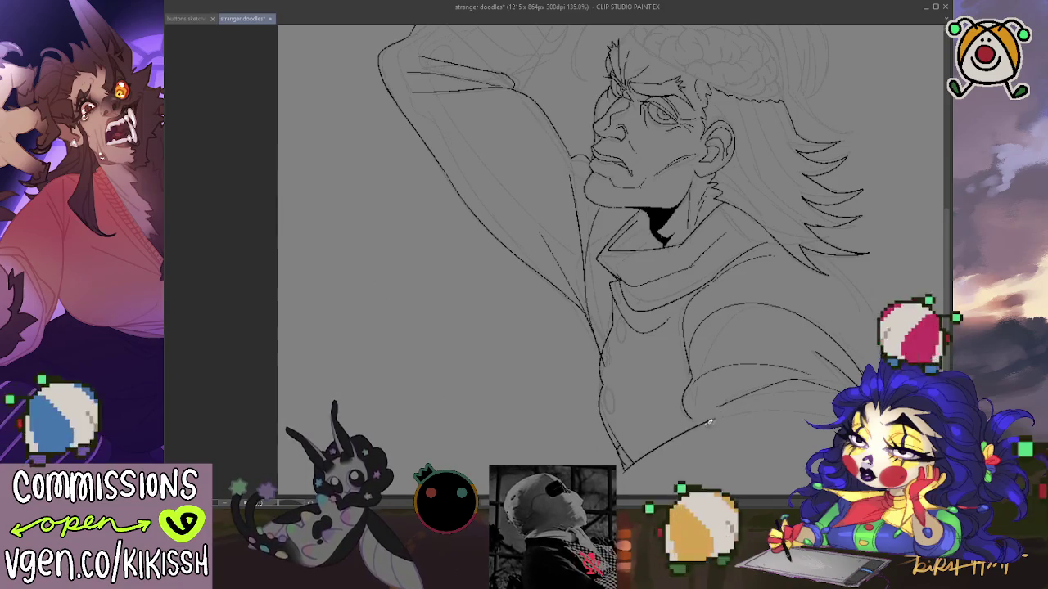
- Hide the palettes and ink the coat's bottom edge, undoing a stray right-side stroke
key("Tab")
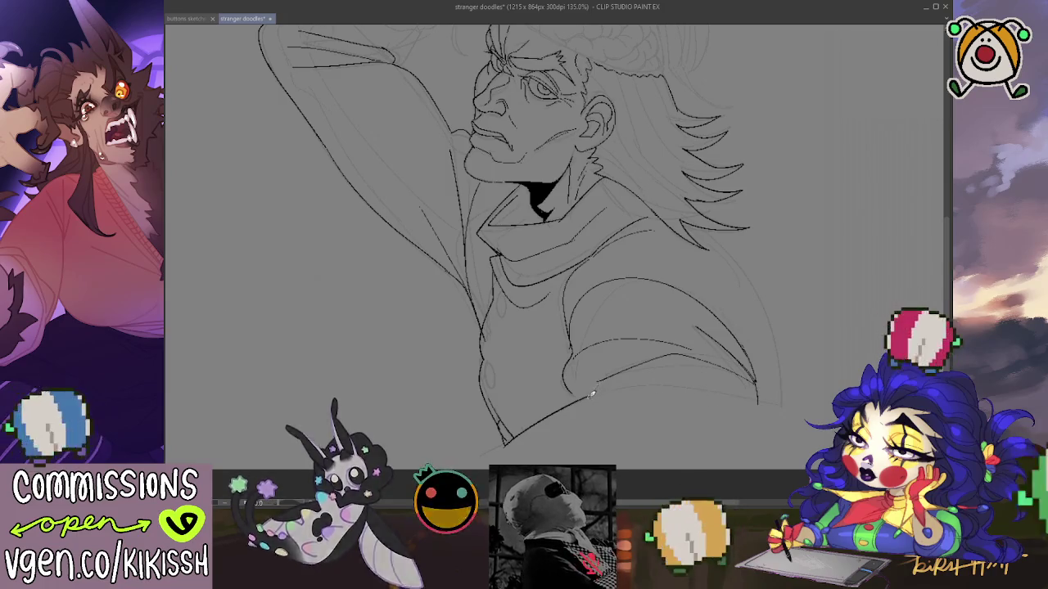
left_click_drag(596, 382, 784, 406)
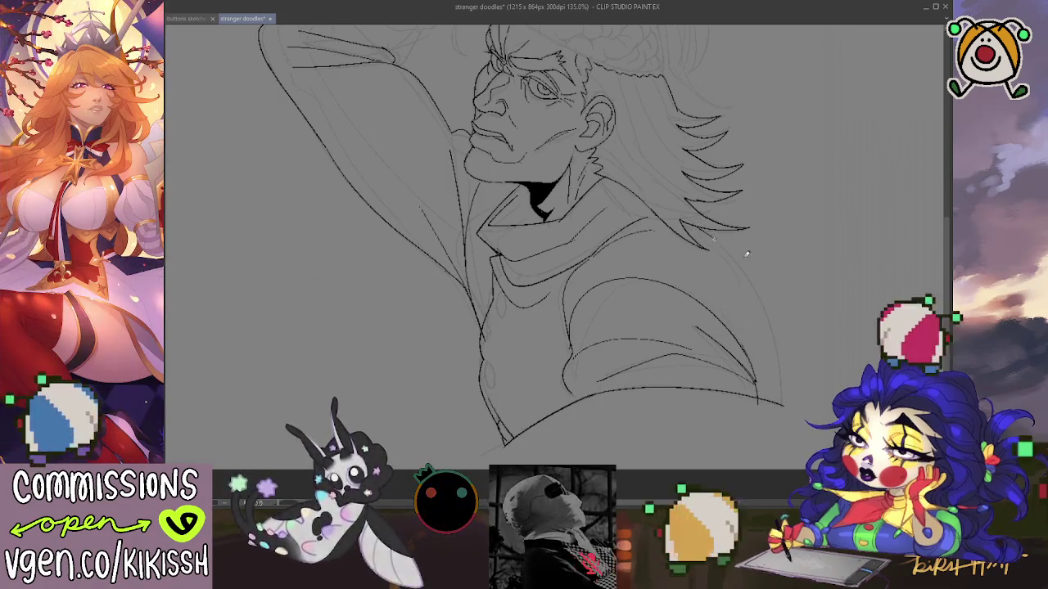
left_click_drag(712, 237, 784, 404)
key("ctrl+z")
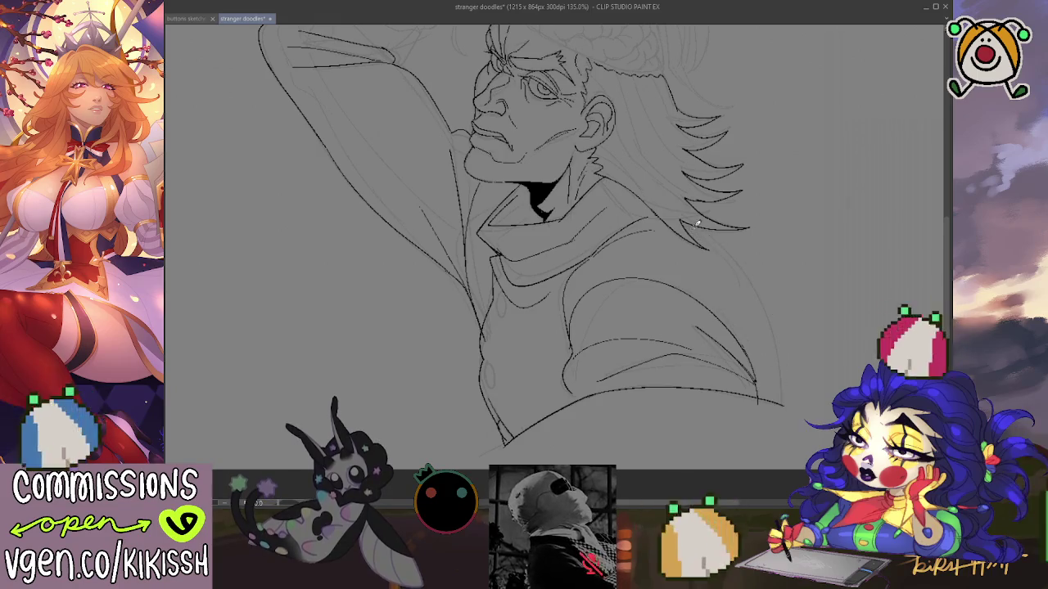
mouse_move(777, 321)
left_mouse_down()
mouse_move(820, 394)
mouse_move(793, 335)
left_mouse_up()
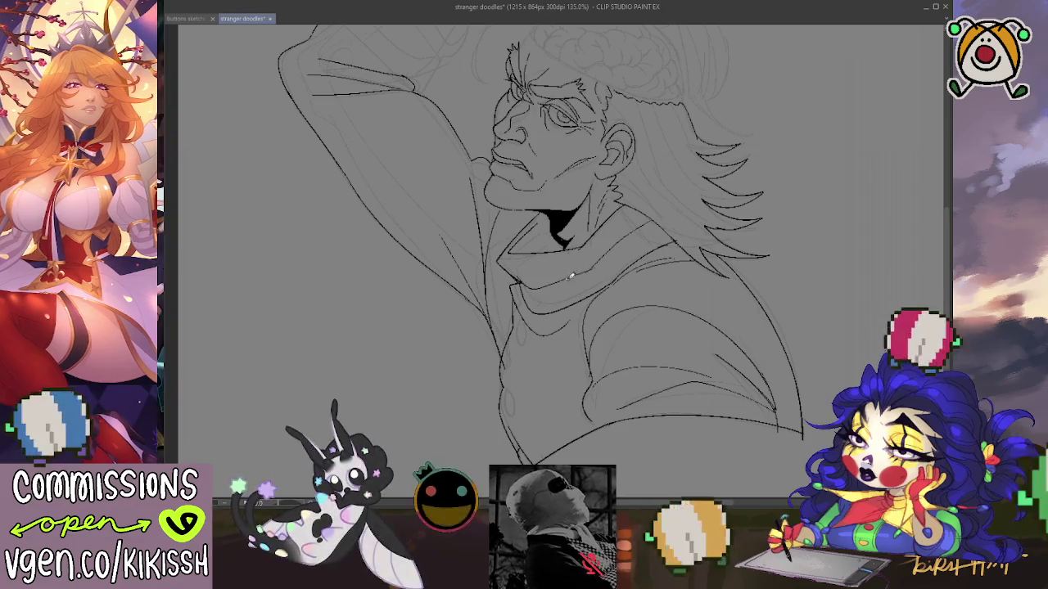
left_click_drag(596, 321, 615, 304)
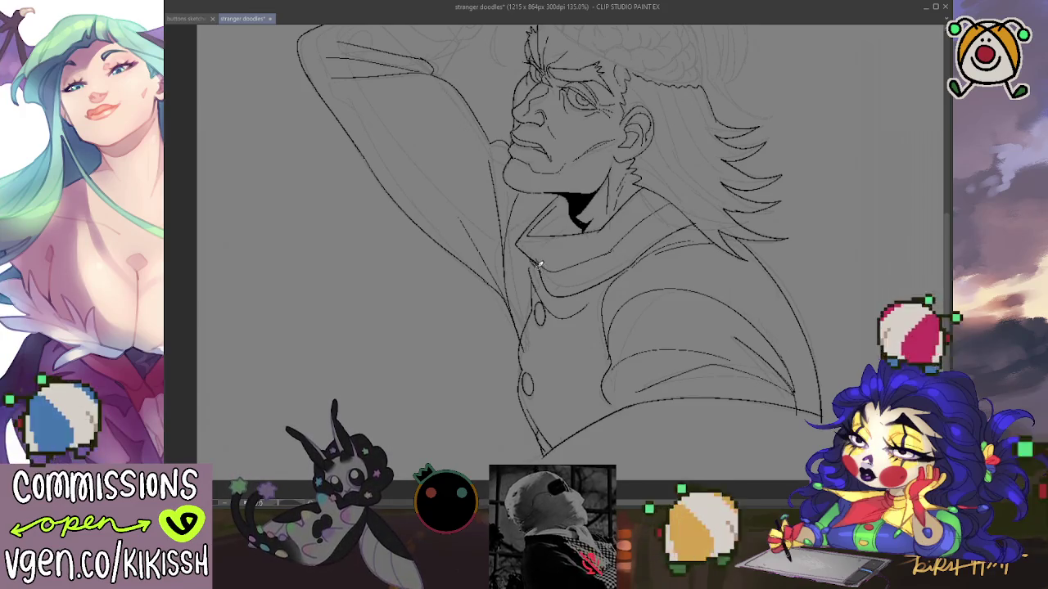
- Re-ink the hairline beside the brain with short strokes, extending it to the right
left_click_drag(542, 254, 555, 274)
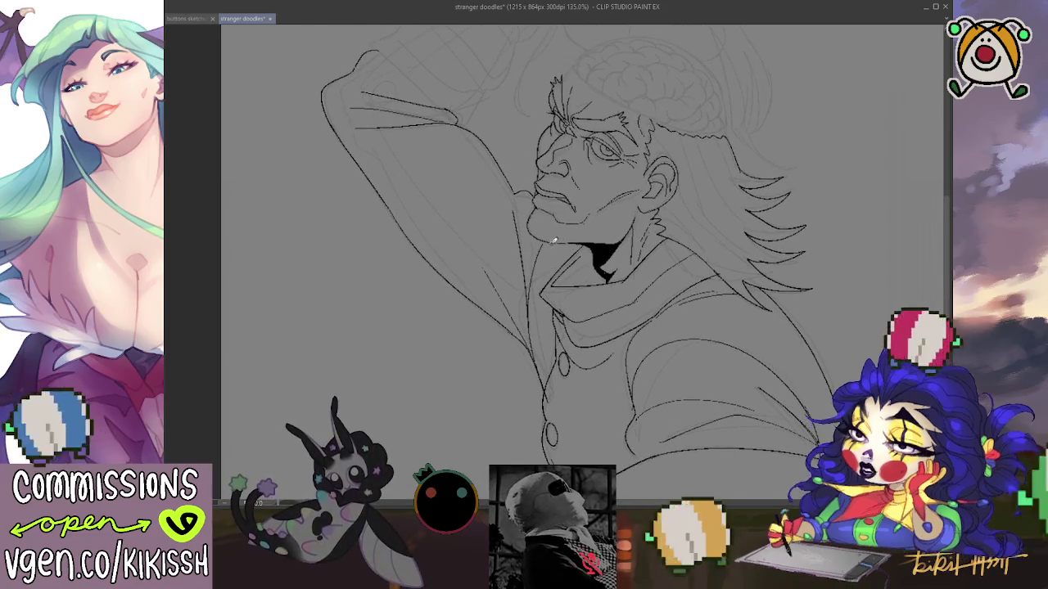
mouse_move(594, 245)
left_mouse_down()
mouse_move(555, 319)
mouse_move(562, 336)
left_mouse_up()
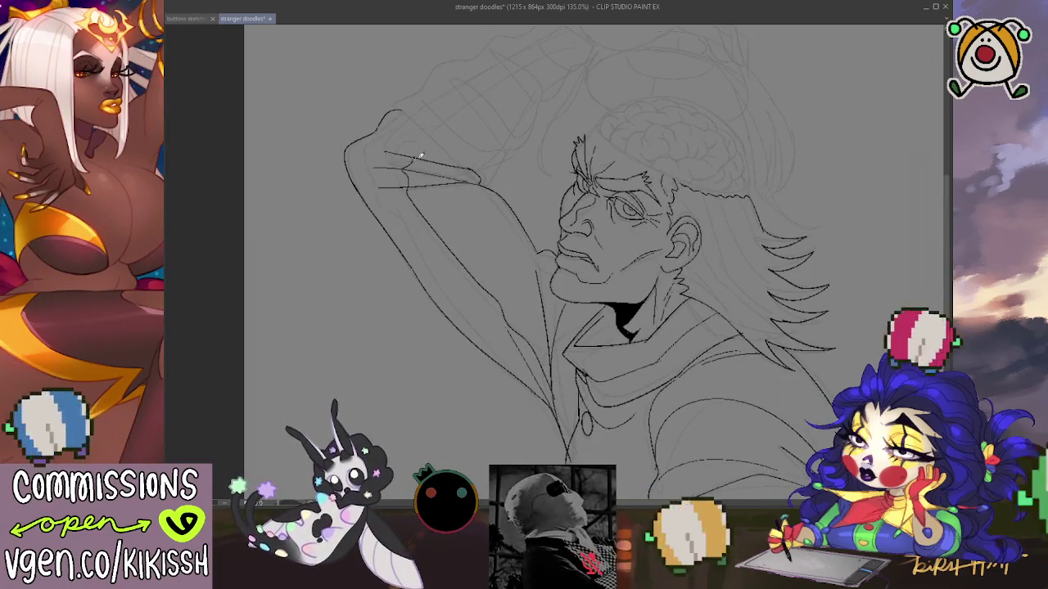
mouse_move(576, 144)
left_mouse_down()
mouse_move(583, 238)
mouse_move(608, 179)
left_mouse_up()
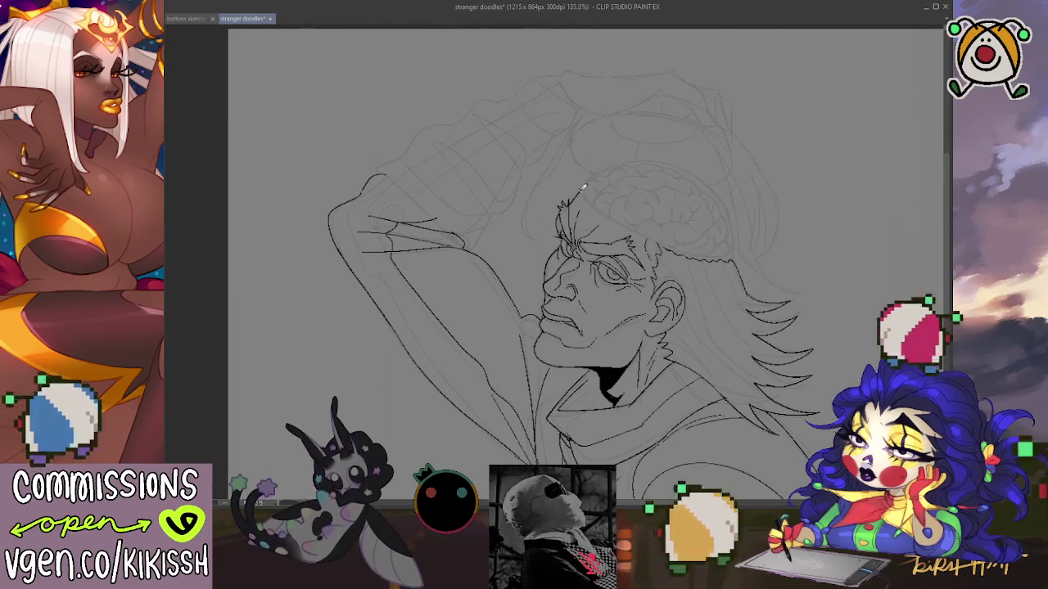
left_click_drag(584, 194, 585, 189)
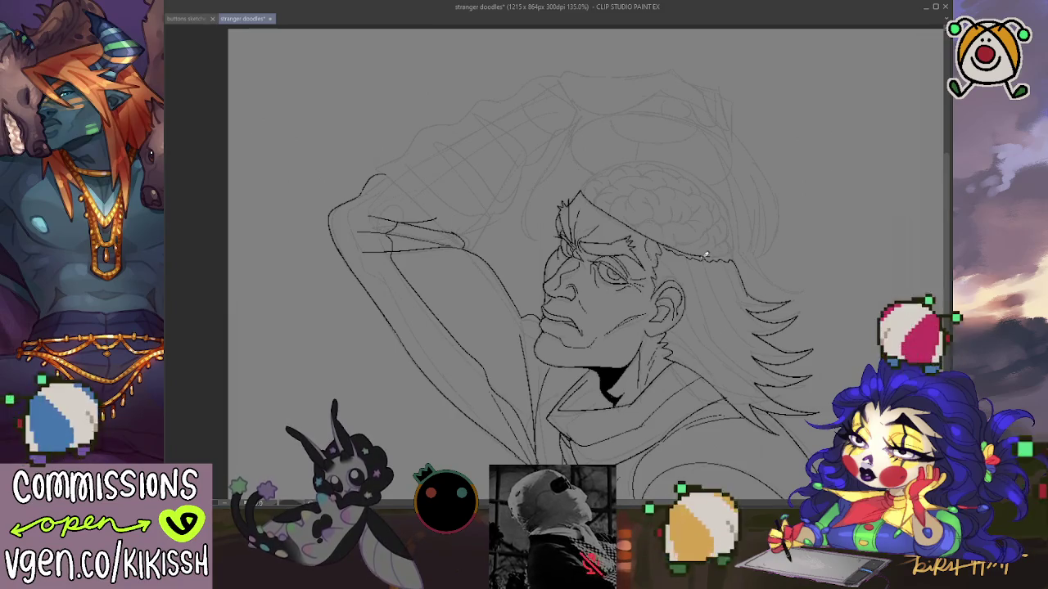
left_click_drag(696, 251, 713, 257)
left_click_drag(659, 239, 731, 254)
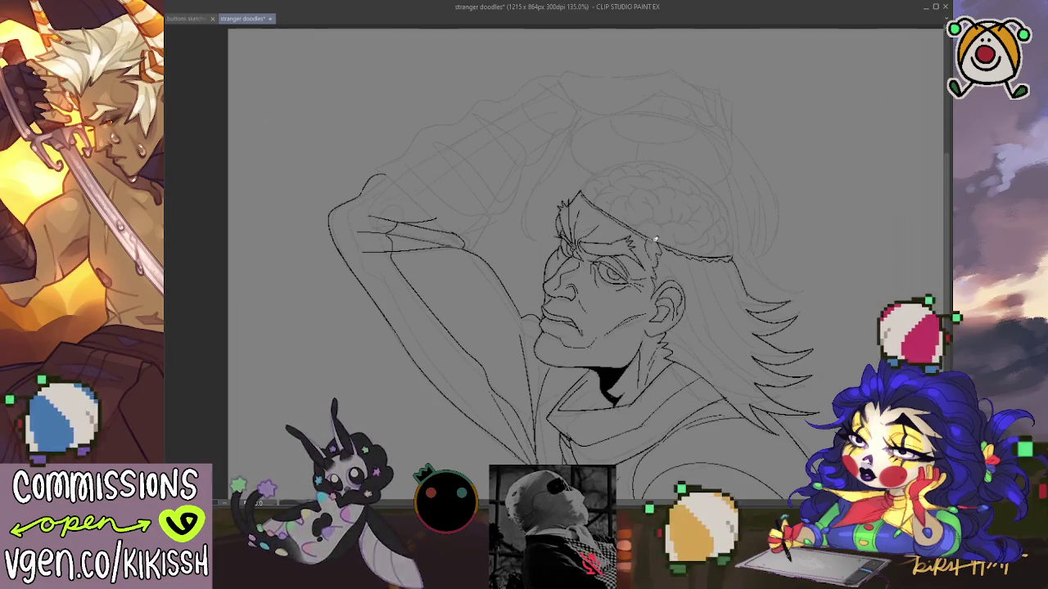
- Ink the outline along the top of the head
scroll(692, 220, "down", 2)
scroll(632, 106, "down", 1)
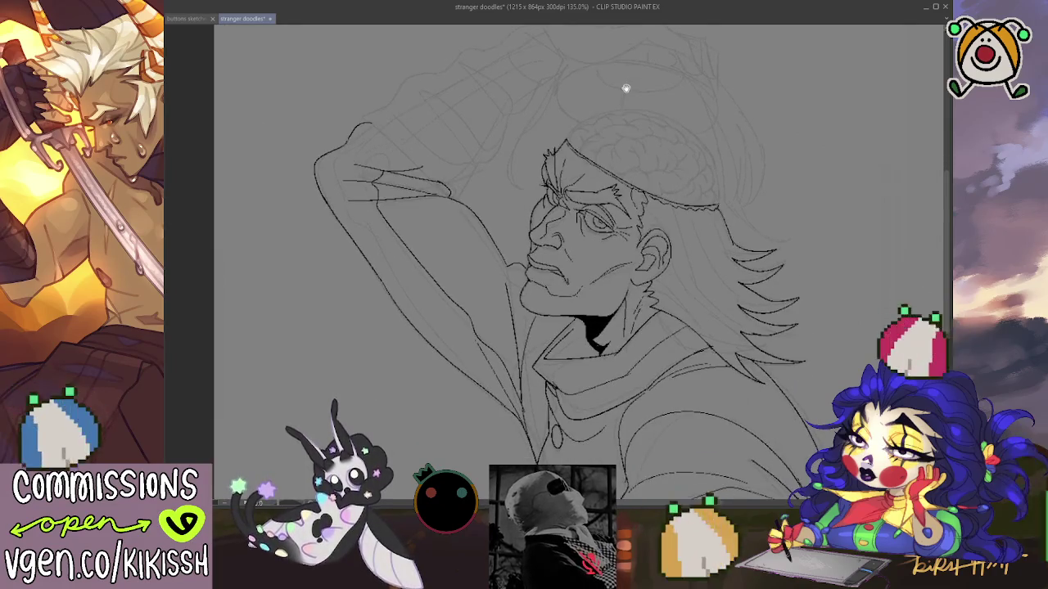
mouse_move(642, 256)
left_mouse_down()
mouse_move(655, 300)
mouse_move(578, 312)
left_mouse_up()
scroll(559, 255, "up", 1)
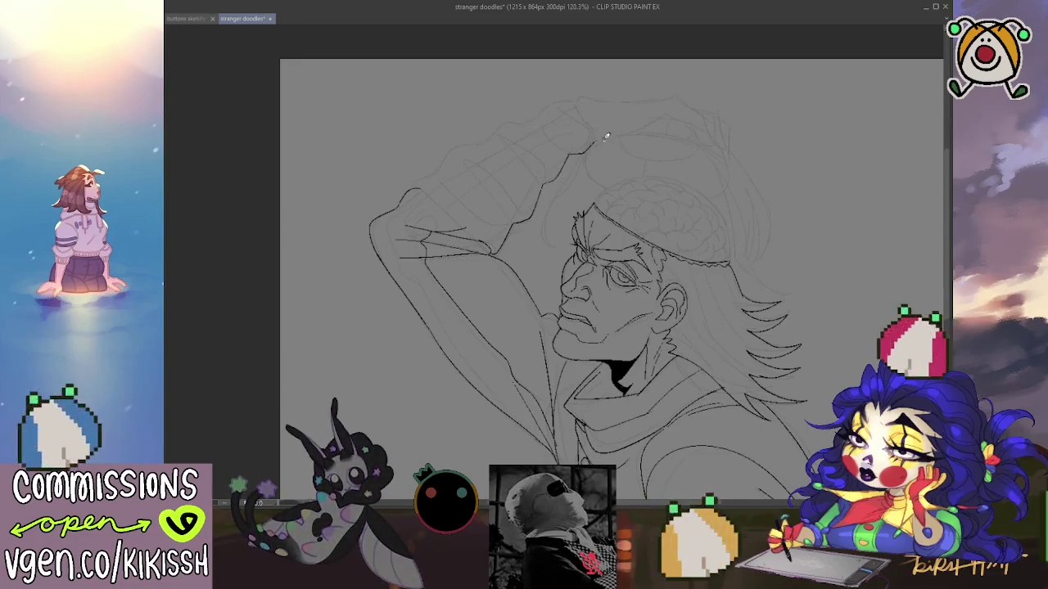
mouse_move(599, 146)
left_mouse_down()
mouse_move(596, 129)
mouse_move(631, 138)
left_mouse_up()
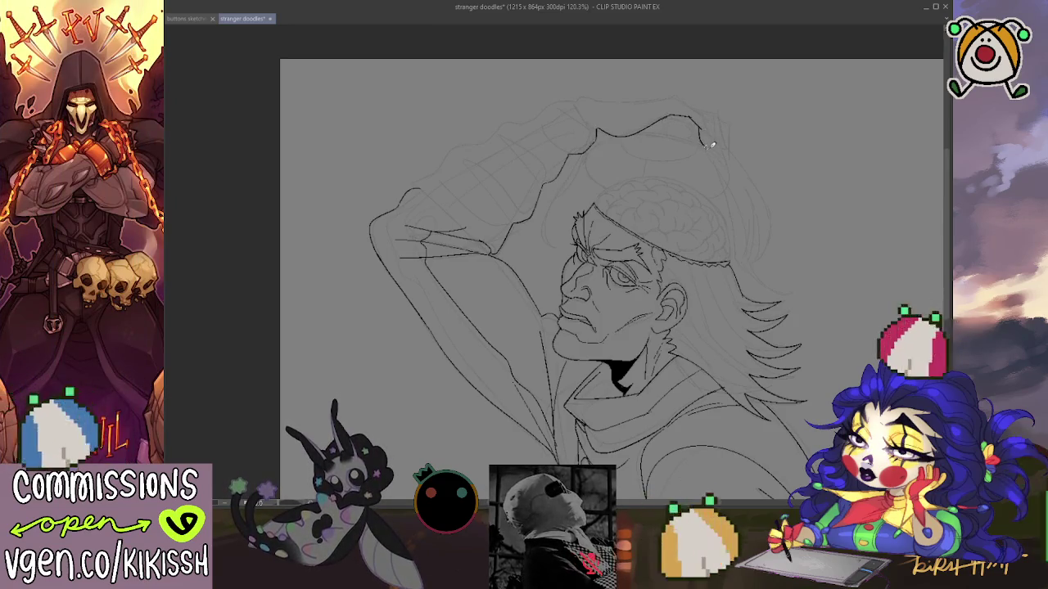
- Finish the stroke's hook and redraw a longer line along the top of the head
left_click_drag(714, 120, 712, 141)
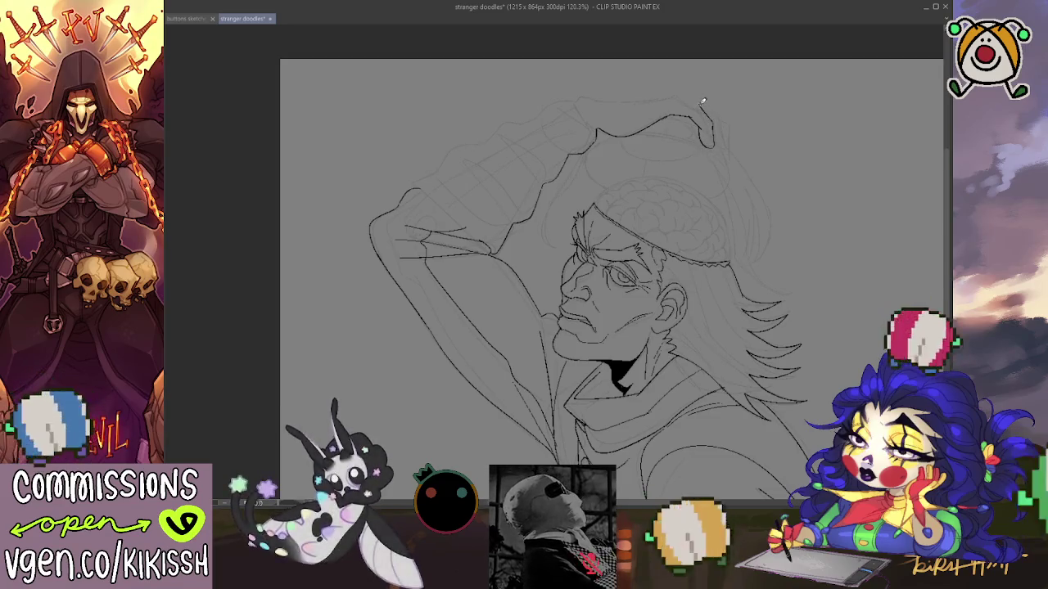
left_click_drag(673, 95, 593, 93)
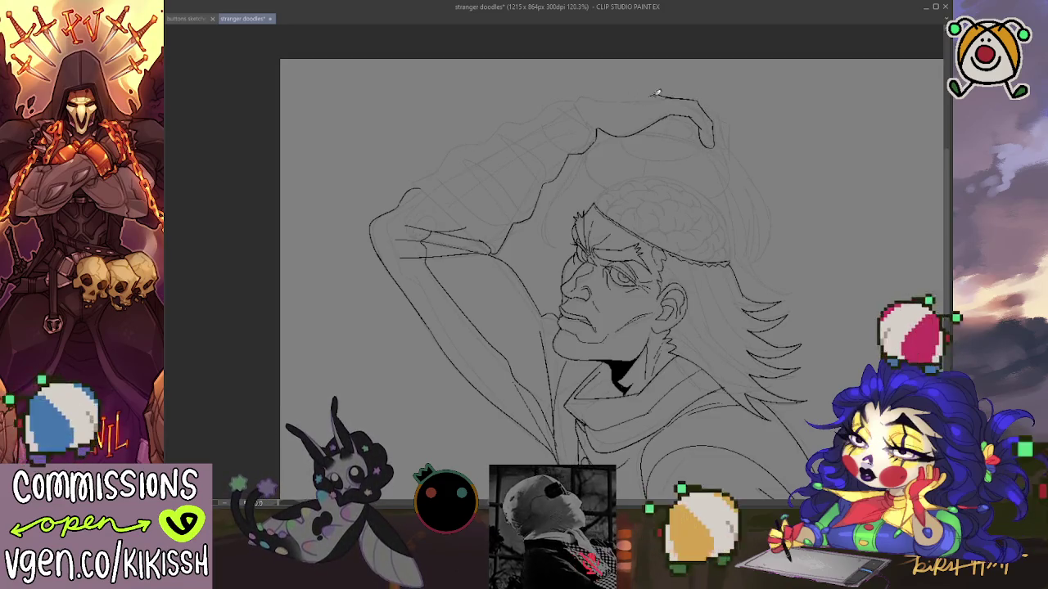
key("ctrl+z")
mouse_move(679, 98)
left_mouse_down()
mouse_move(583, 95)
mouse_move(536, 109)
mouse_move(417, 175)
left_mouse_up()
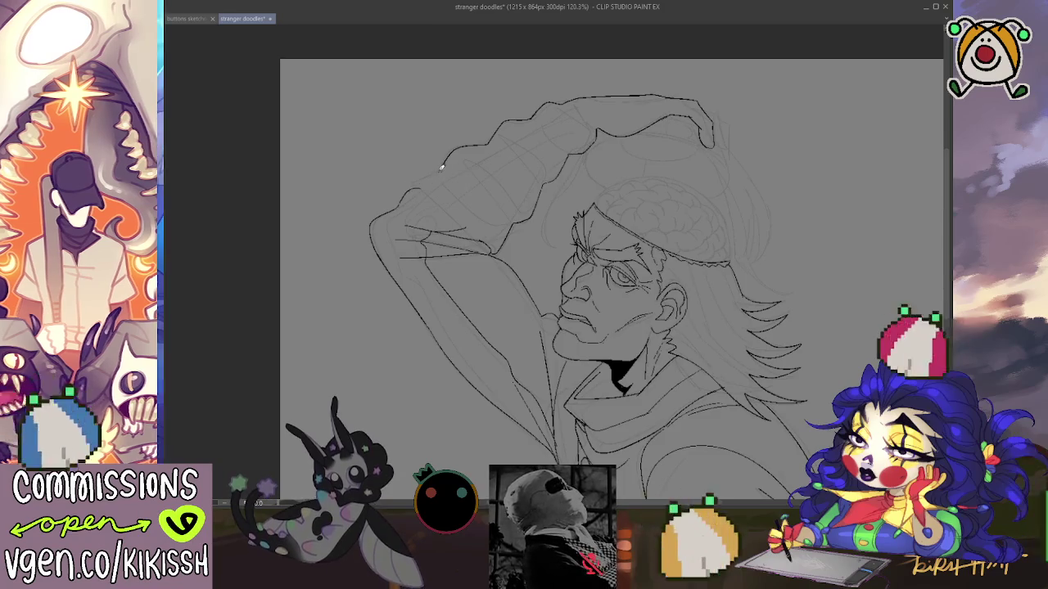
- Ink the sleeve cuff and upper sleeve edge, and darken the upper arm outline
left_click_drag(413, 185, 484, 236)
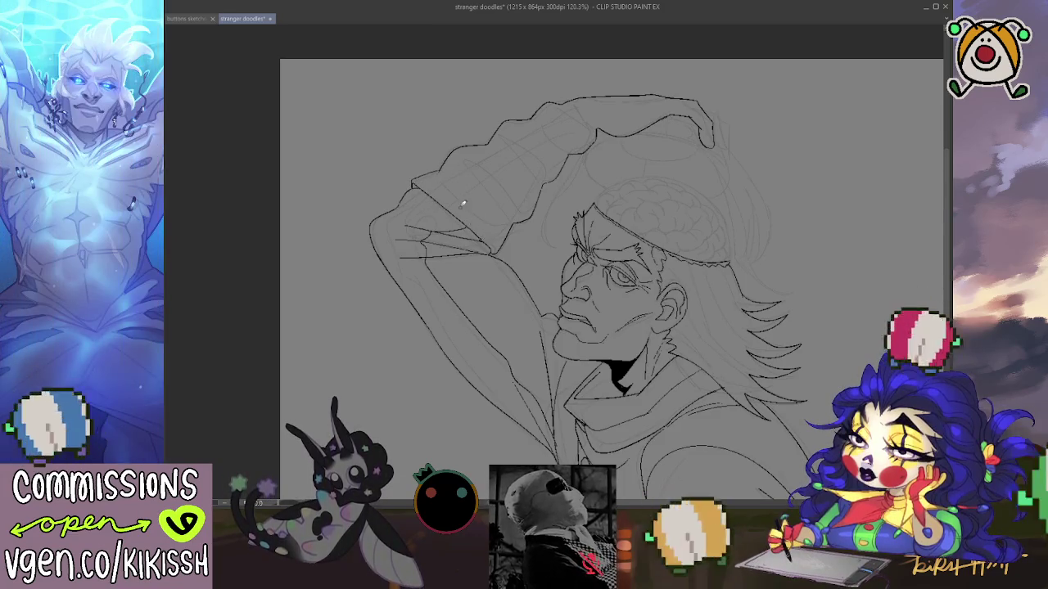
mouse_move(445, 163)
left_mouse_down()
mouse_move(417, 173)
mouse_move(483, 238)
left_mouse_up()
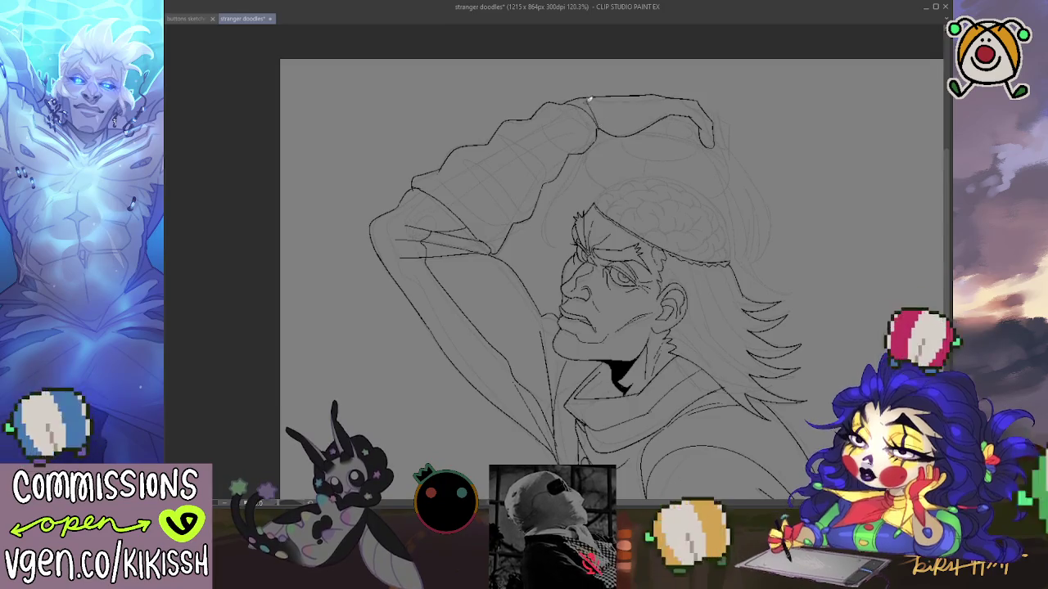
left_click_drag(598, 131, 578, 102)
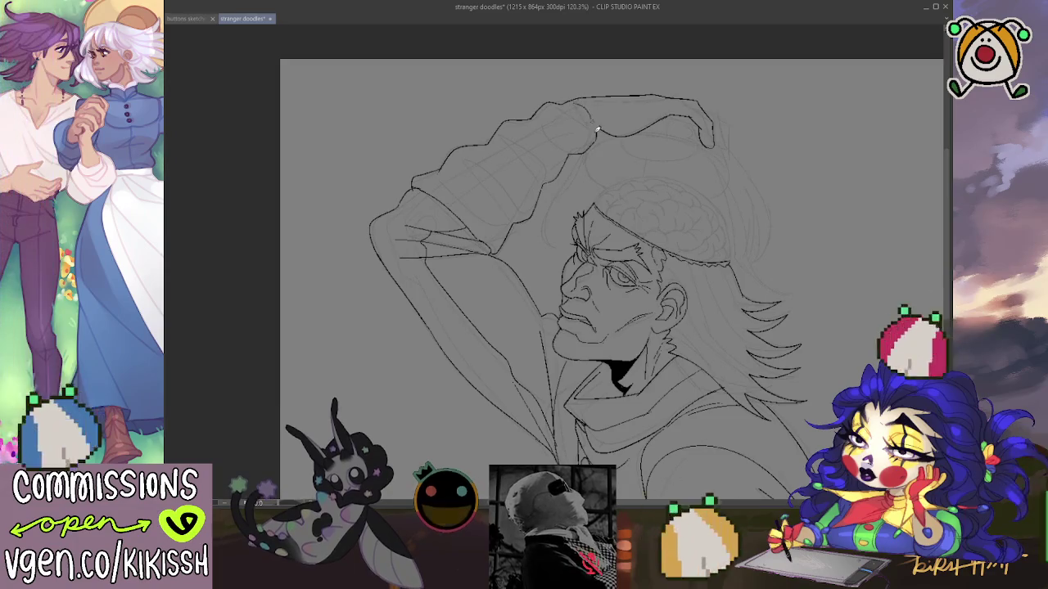
left_click_drag(601, 136, 578, 117)
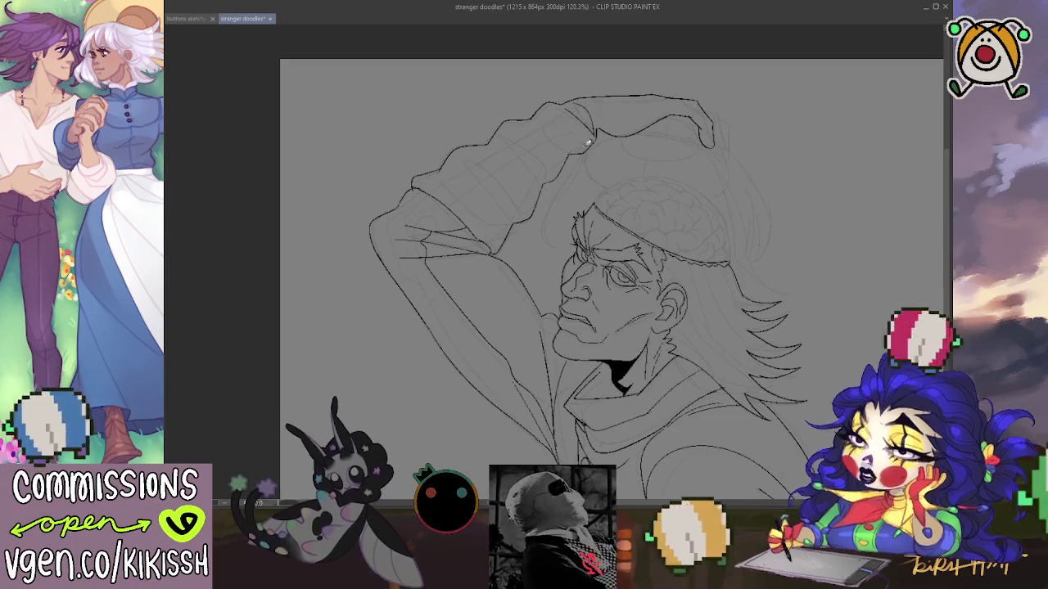
left_click_drag(586, 150, 488, 77)
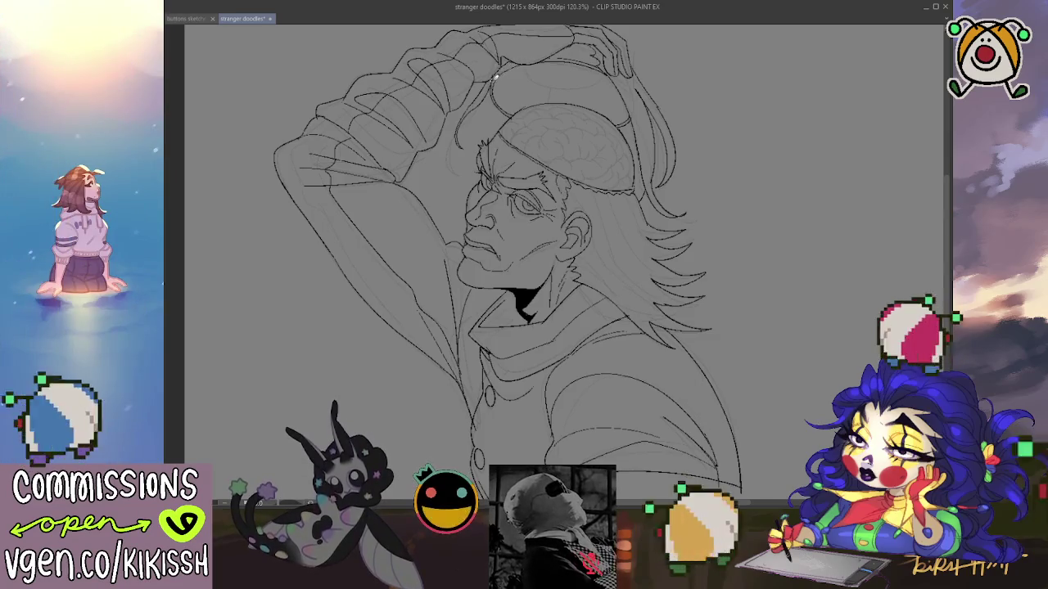
- Ink hair strands along the back of the head beneath the resting hand
scroll(557, 65, "up", 2)
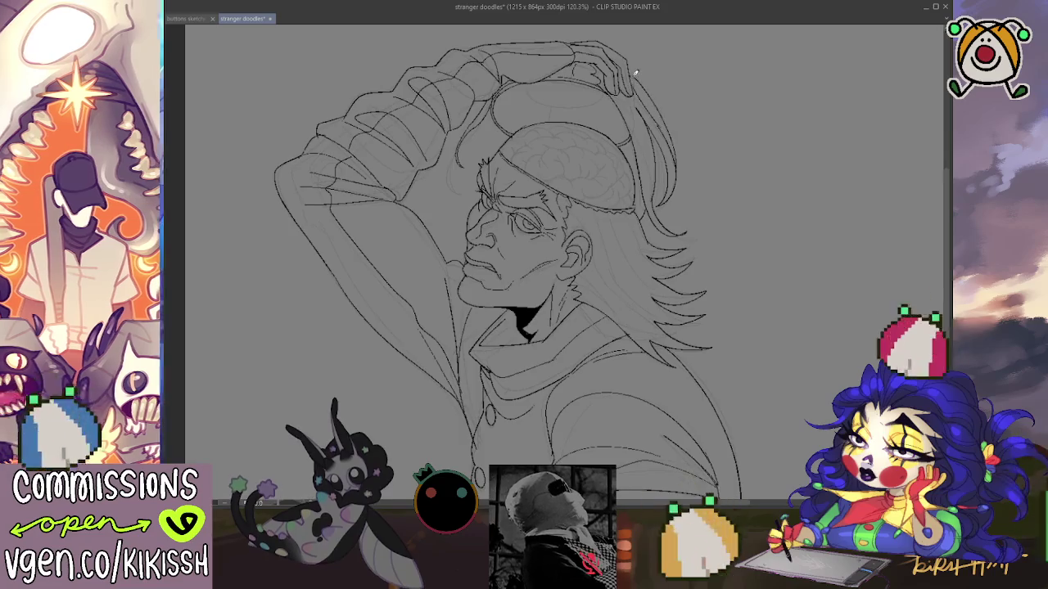
left_click_drag(661, 141, 660, 198)
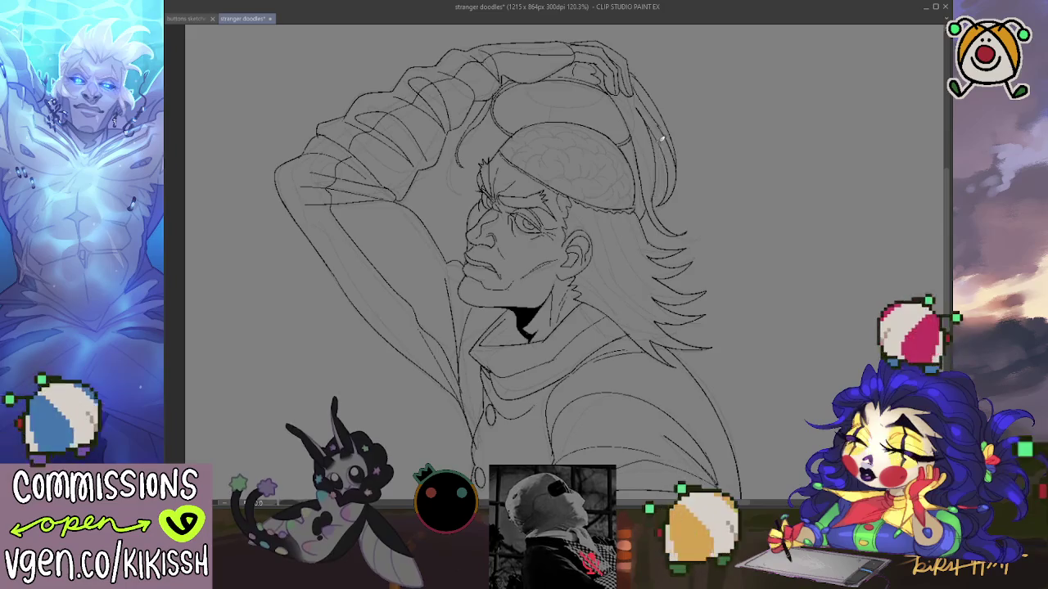
left_click_drag(723, 131, 680, 106)
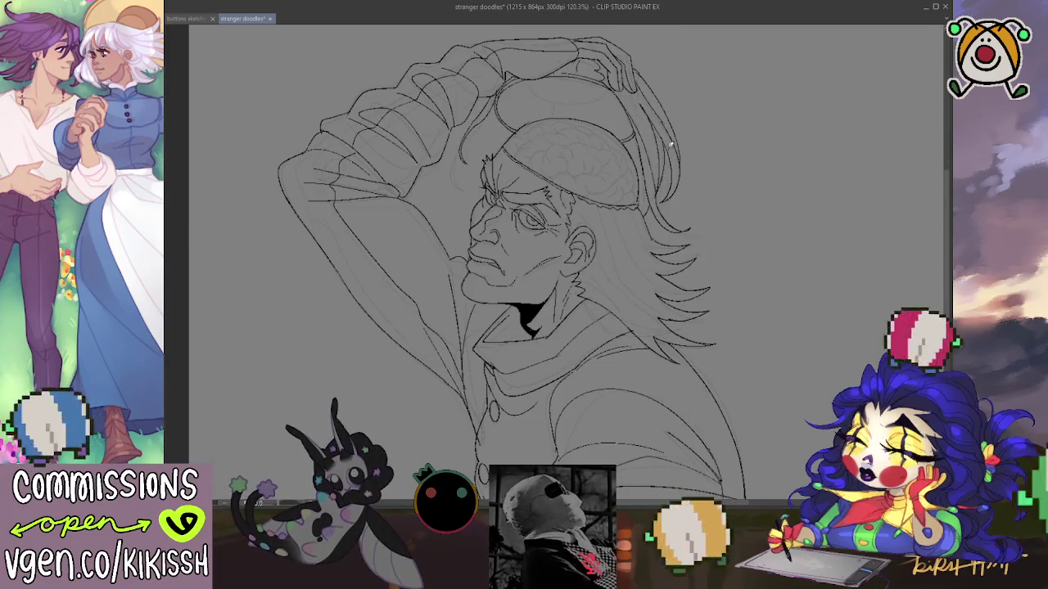
left_click_drag(683, 108, 688, 133)
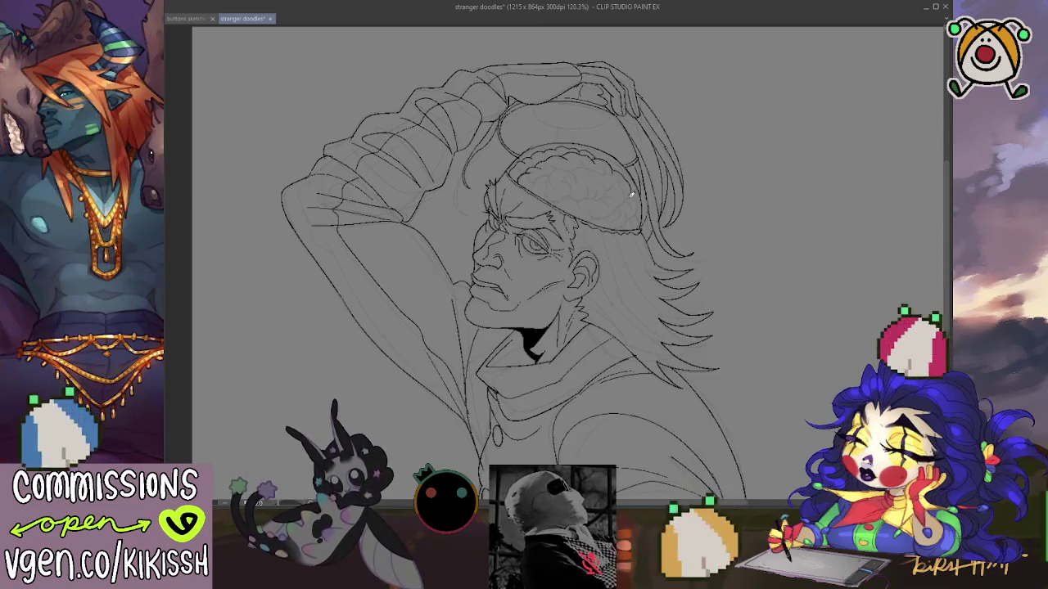
- Trace the exposed brain's wrinkles and grooves with thick dark ink lines
left_click_drag(653, 170, 625, 133)
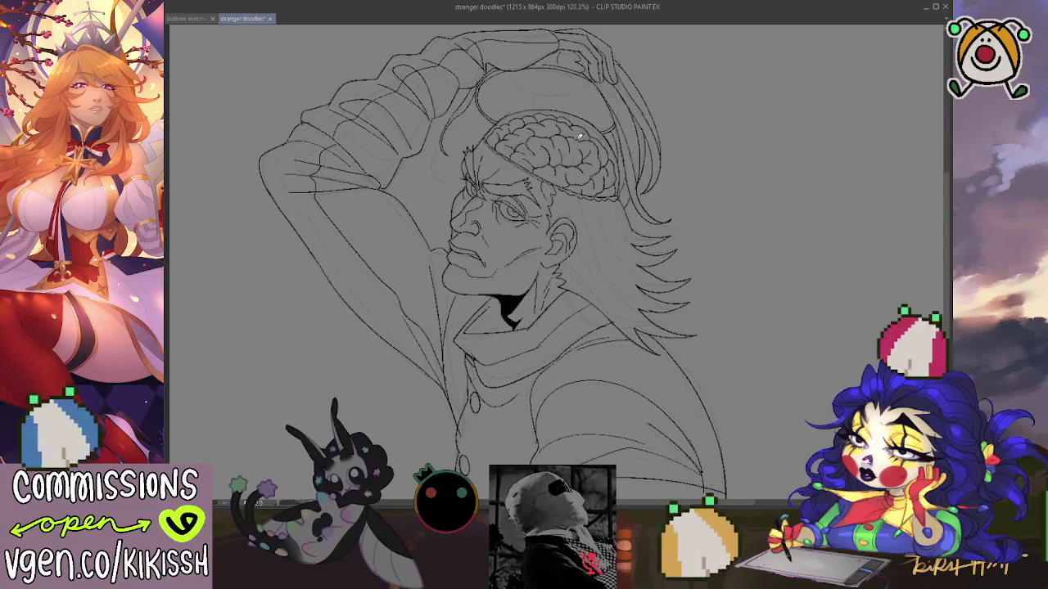
left_click_drag(612, 122, 603, 134)
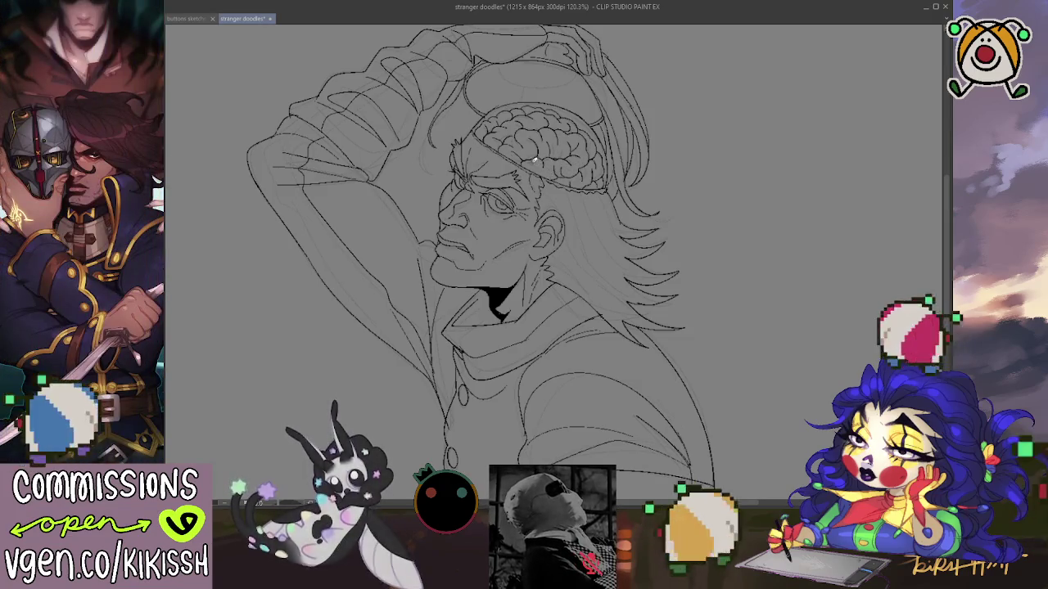
- Ink the remaining face, exposed brain and flowing hair lines over the sketch
left_click_drag(548, 166, 563, 155)
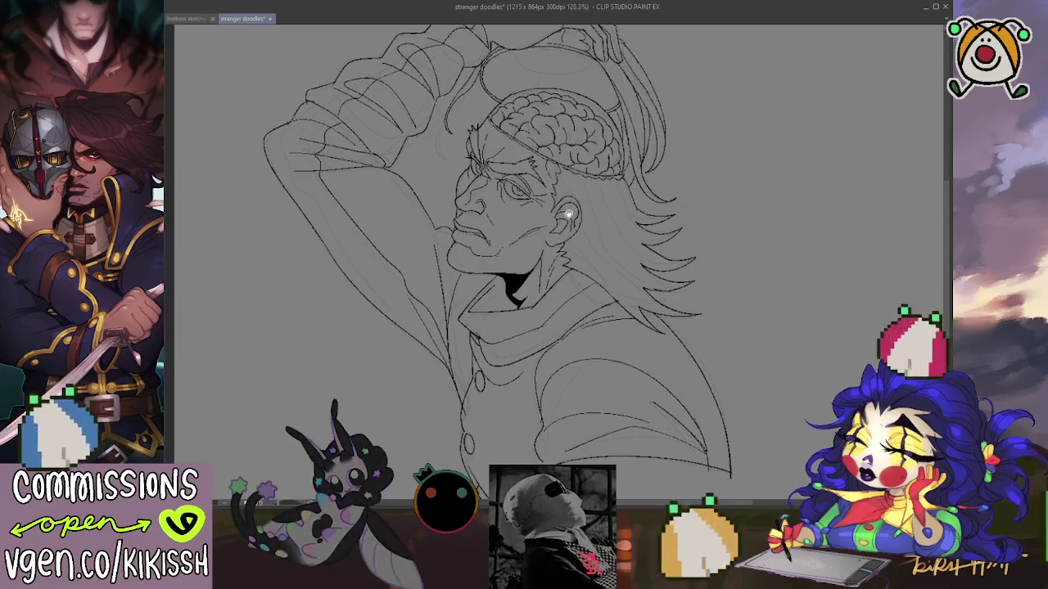
scroll(606, 221, "down", 1)
scroll(642, 249, "down", 1)
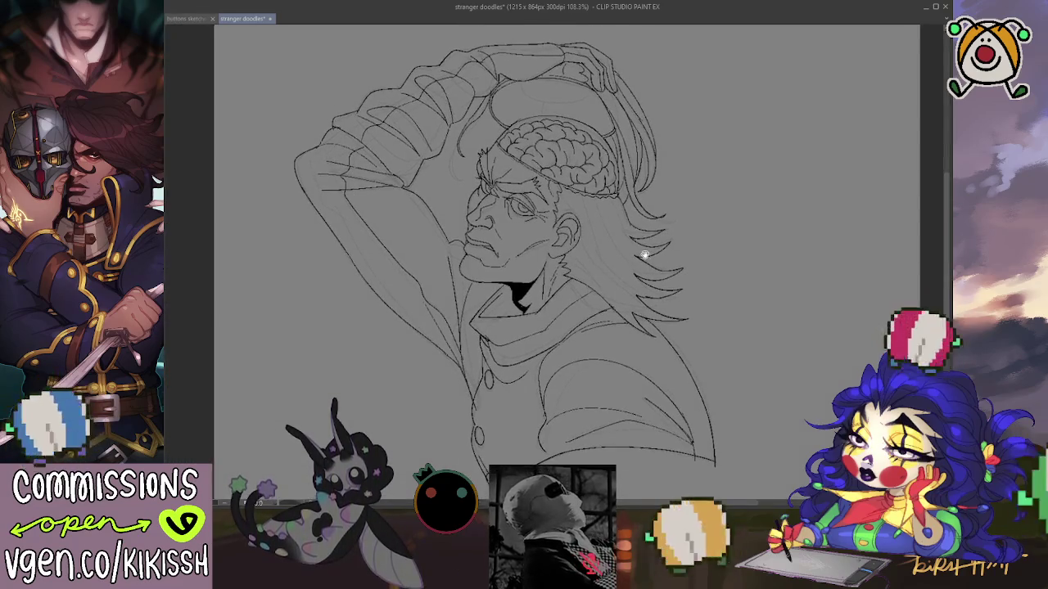
left_click_drag(645, 255, 645, 259)
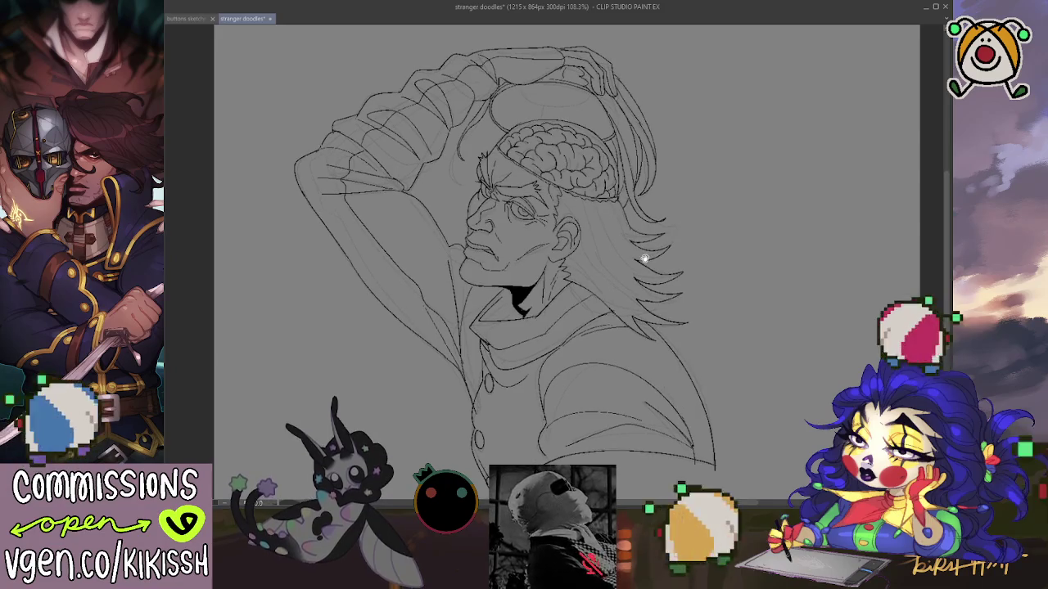
scroll(633, 199, "up", 1)
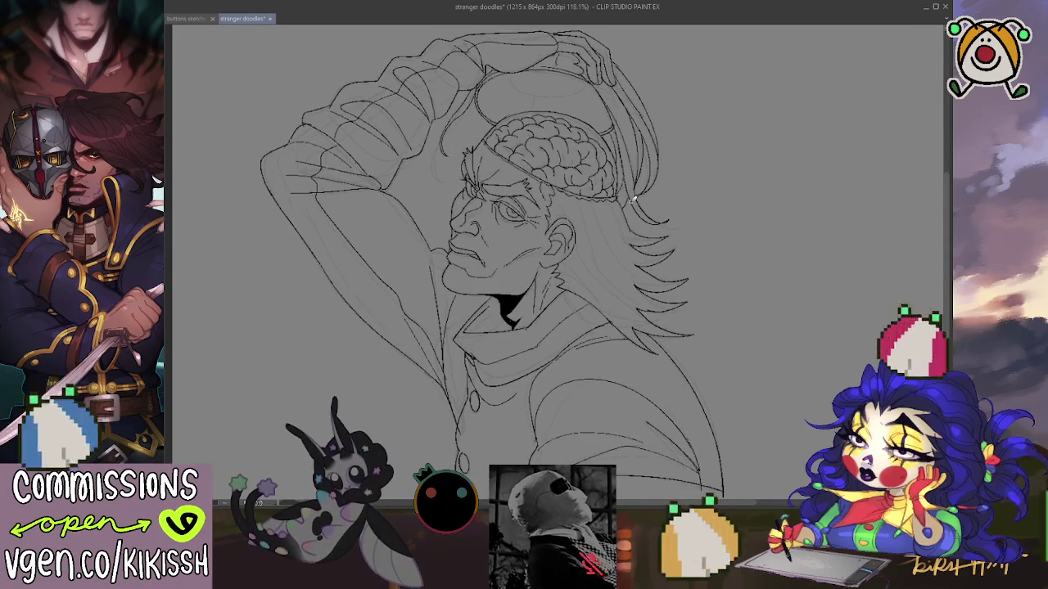
left_click_drag(631, 202, 634, 231)
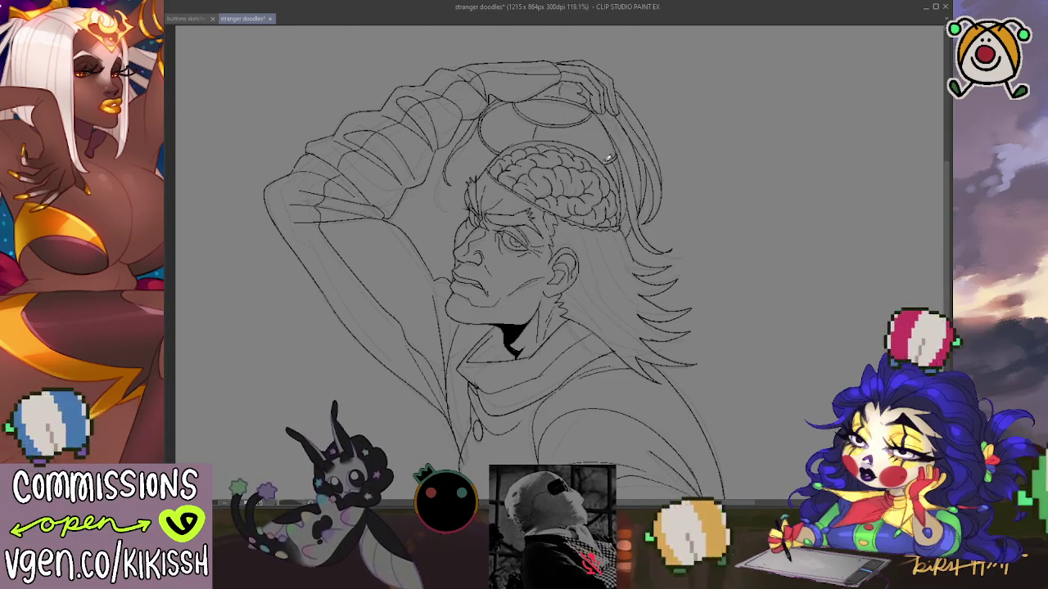
left_click_drag(620, 124, 625, 131)
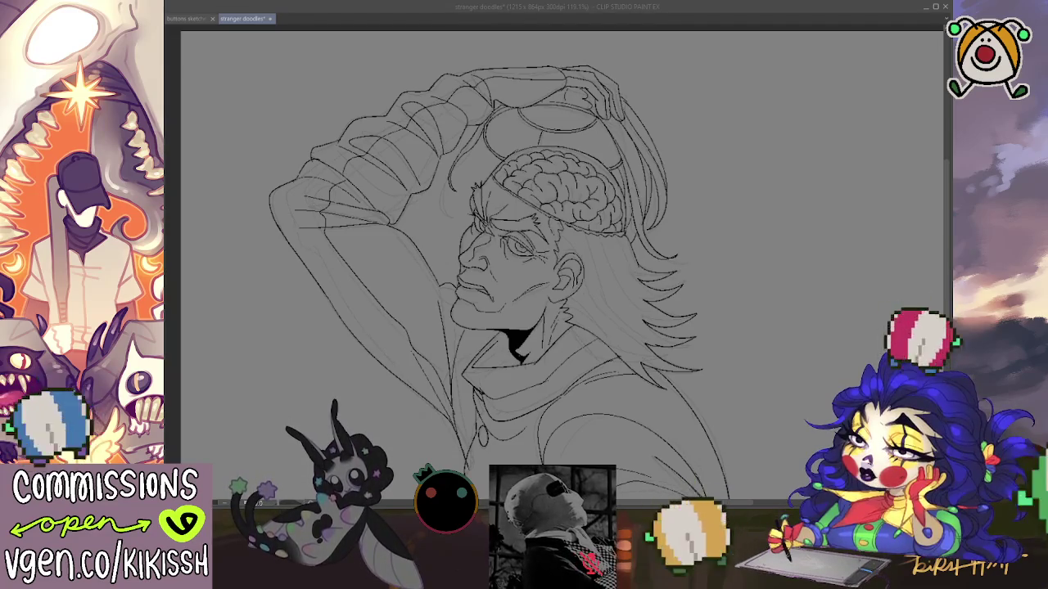
key("alt+Tab")
left_click_drag(736, 322, 738, 333)
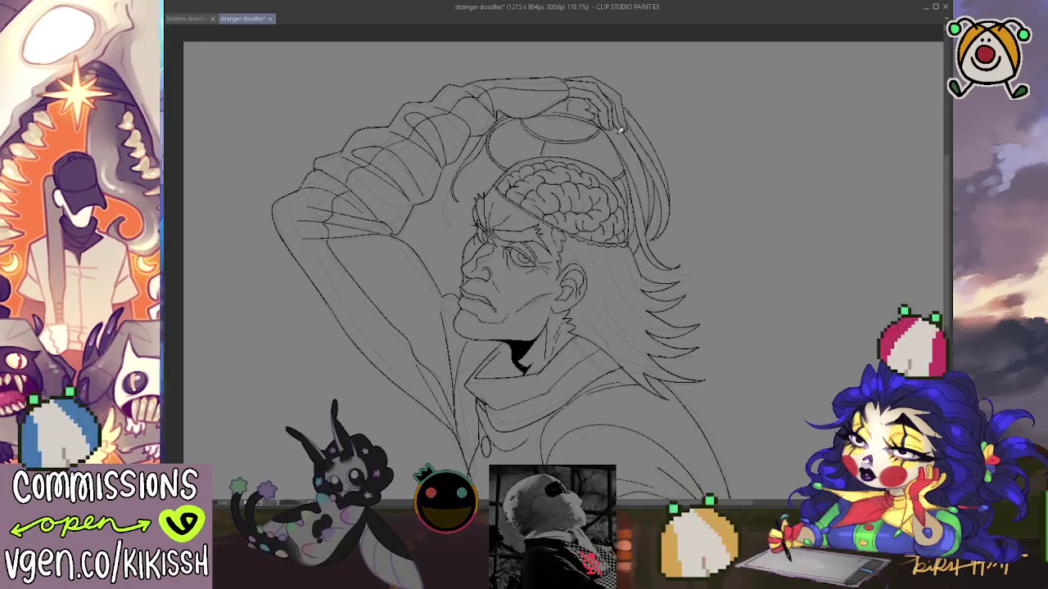
left_click_drag(642, 166, 618, 113)
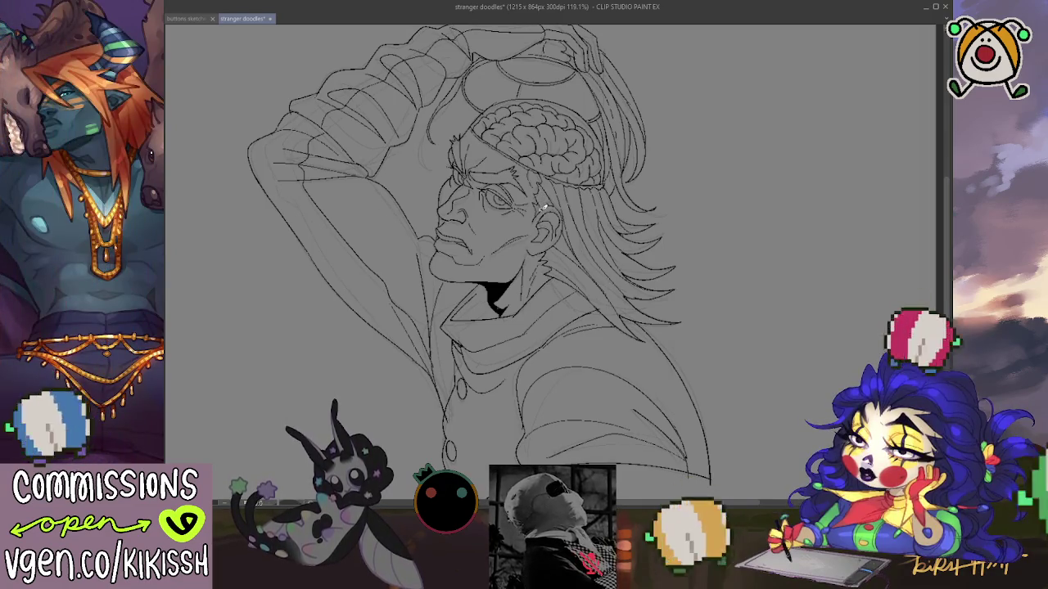
mouse_move(596, 147)
left_mouse_down()
mouse_move(668, 119)
mouse_move(701, 194)
left_mouse_up()
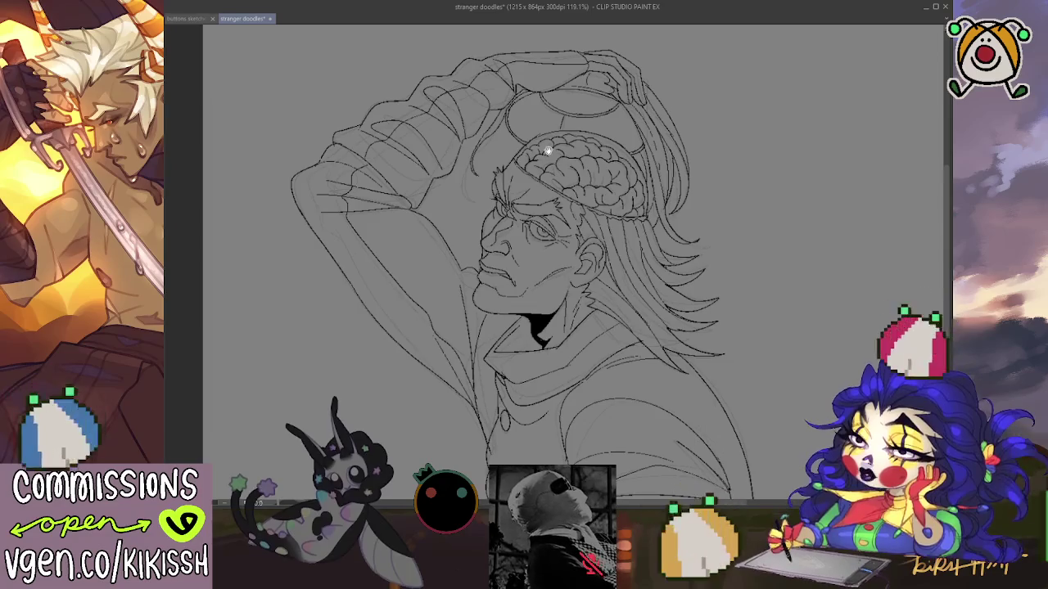
left_click_drag(547, 153, 561, 186)
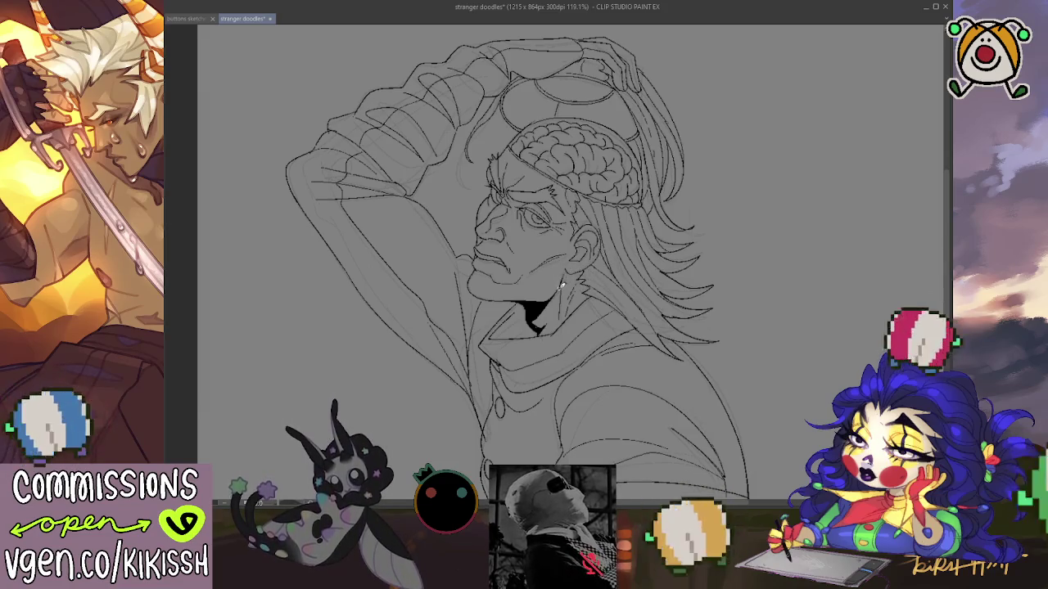
left_click_drag(573, 293, 494, 221)
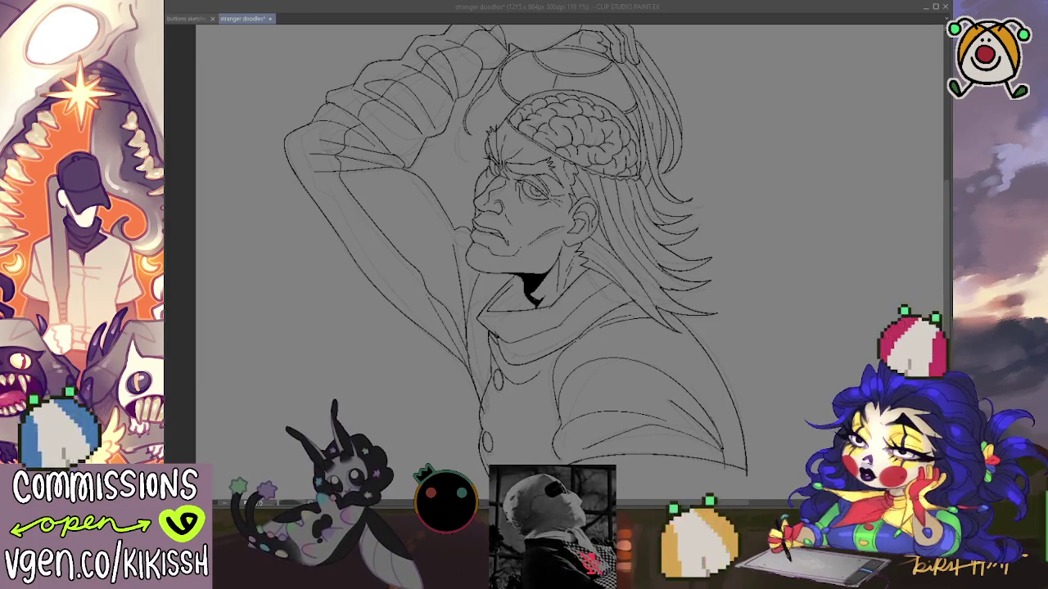
left_click(526, 405)
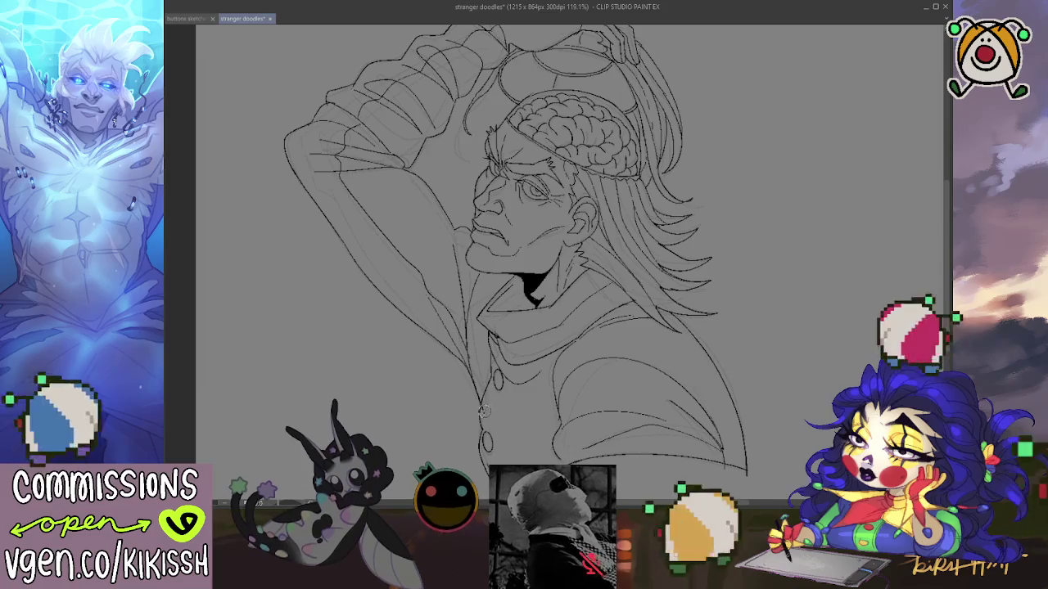
key("ctrl+z")
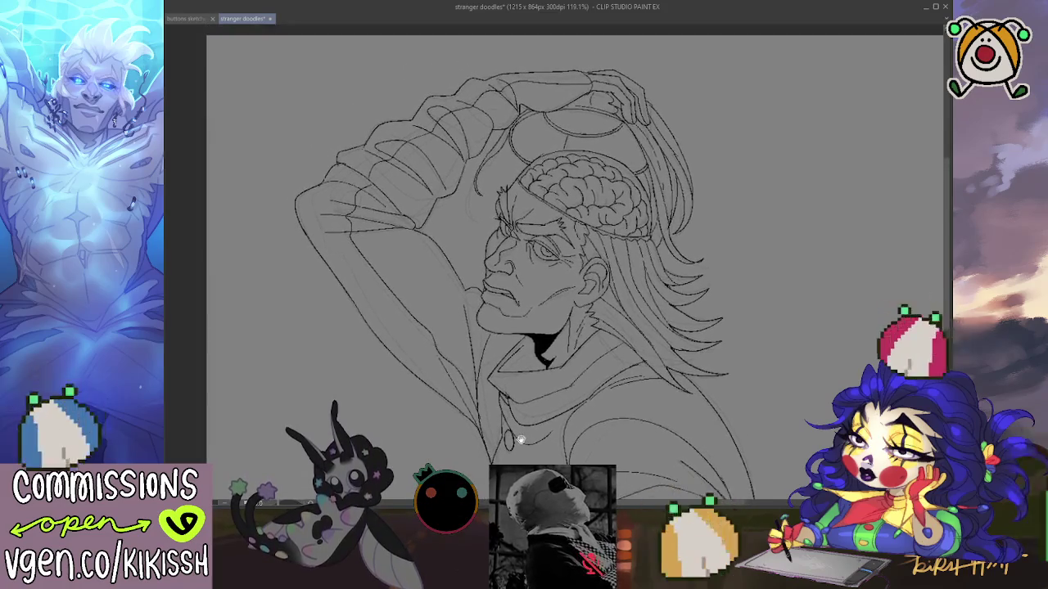
- Auto-select the empty canvas outside the figure so its silhouette is outlined
key("ctrl+z")
key("ctrl+y")
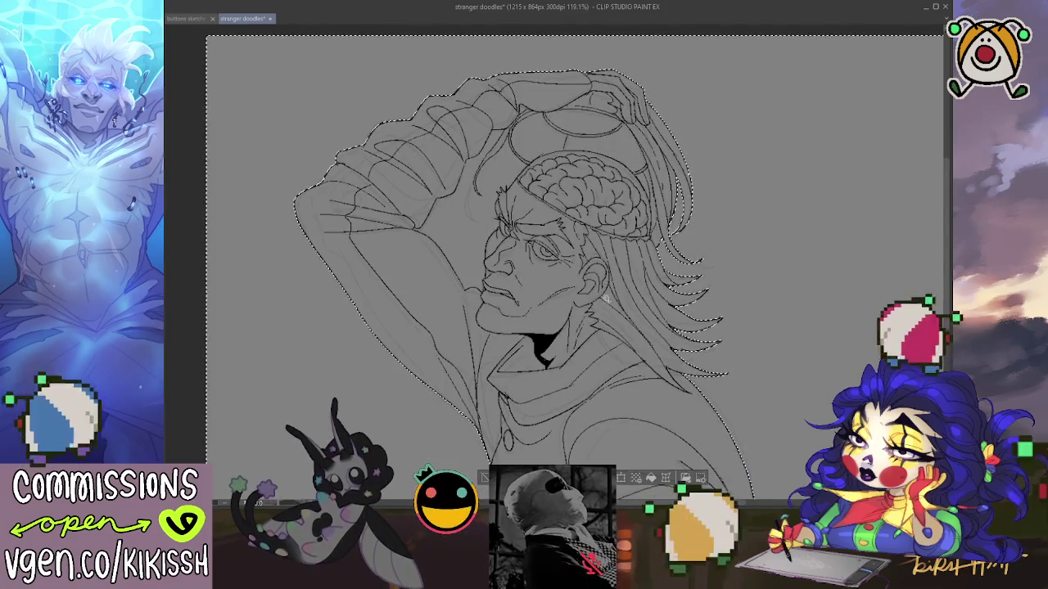
left_click(772, 293)
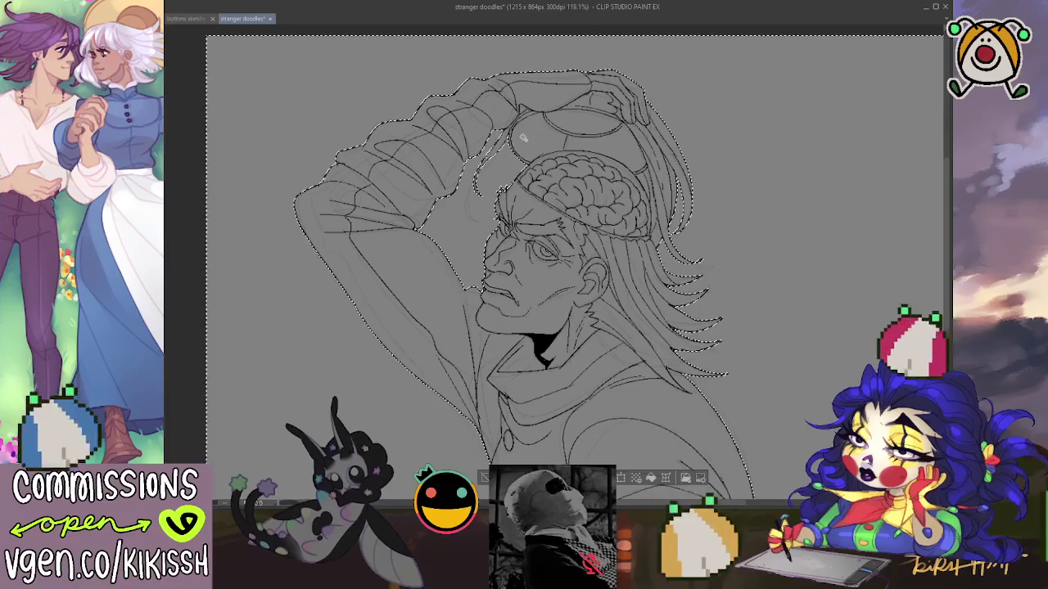
scroll(550, 164, "down", 2)
scroll(544, 197, "down", 2)
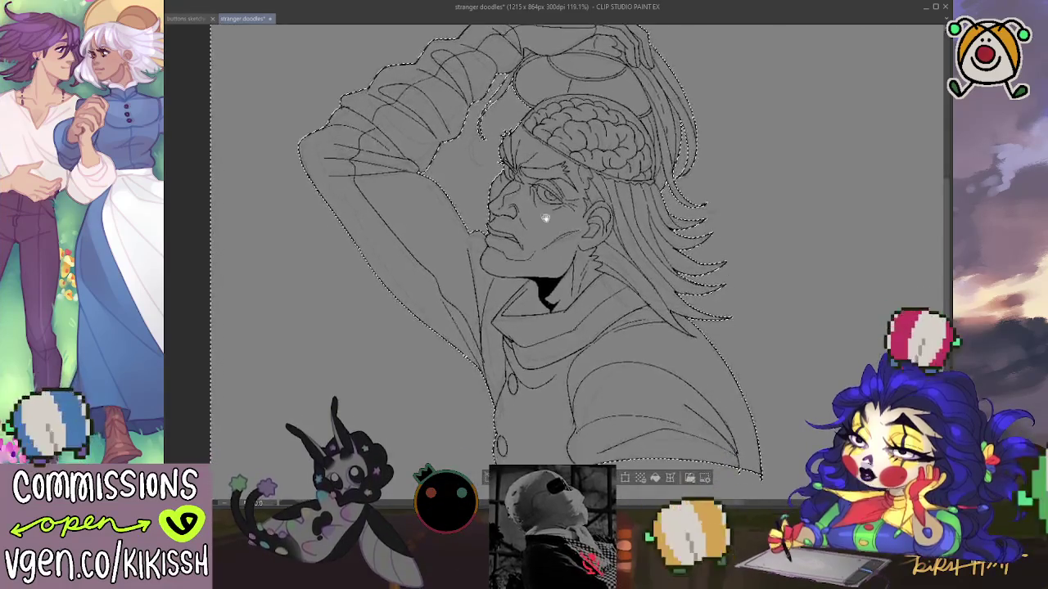
scroll(543, 218, "down", 2)
scroll(545, 253, "down", 2)
mouse_move(545, 258)
left_mouse_down()
mouse_move(542, 351)
mouse_move(544, 276)
mouse_move(582, 412)
mouse_move(573, 319)
left_mouse_up()
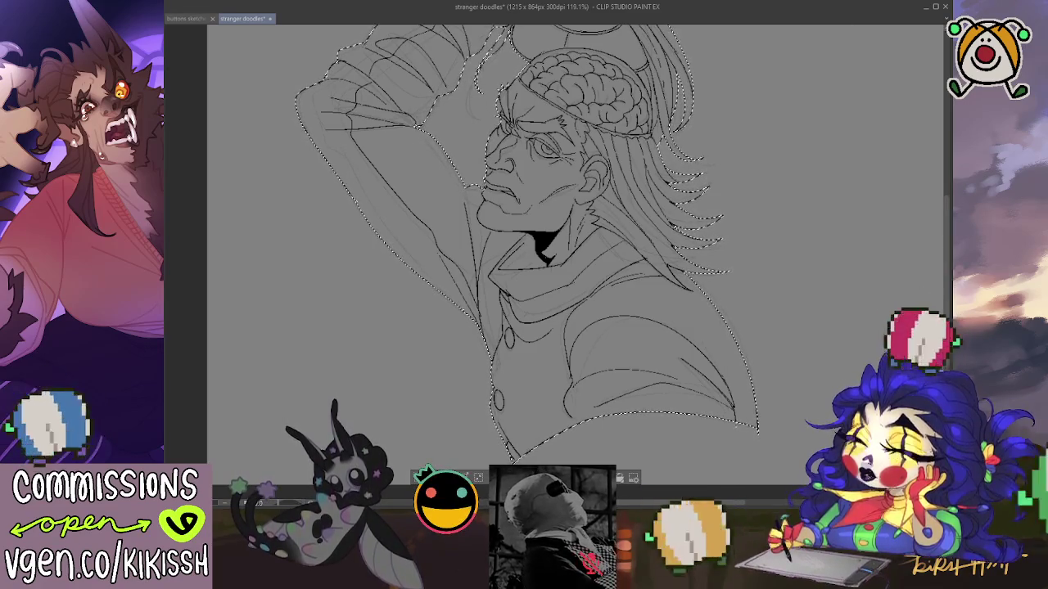
- Fill the figure area with flat light grey, then deselect
key("alt+BackSpace")
key("ctrl+d")
left_click_drag(763, 182, 792, 259)
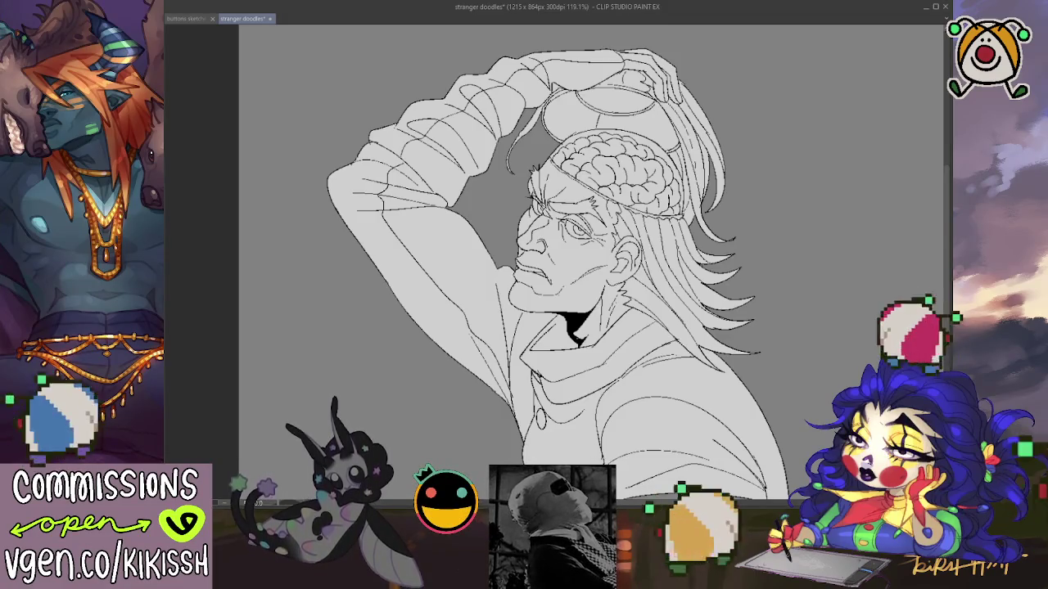
left_click_drag(731, 381, 733, 360)
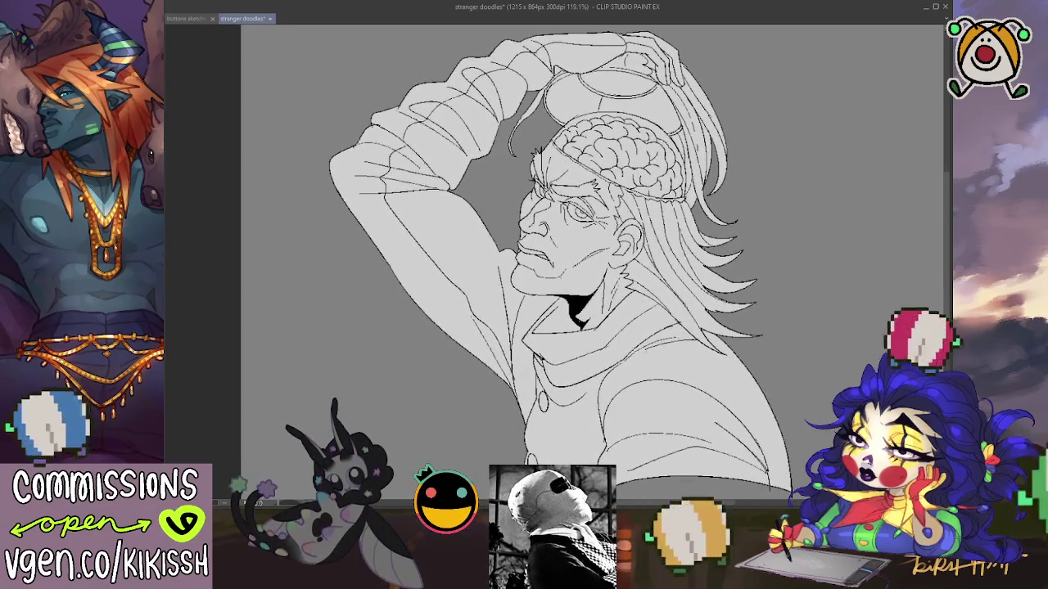
- Add a small corrective stroke to the collar line and recentre the figure
left_click_drag(608, 313, 612, 314)
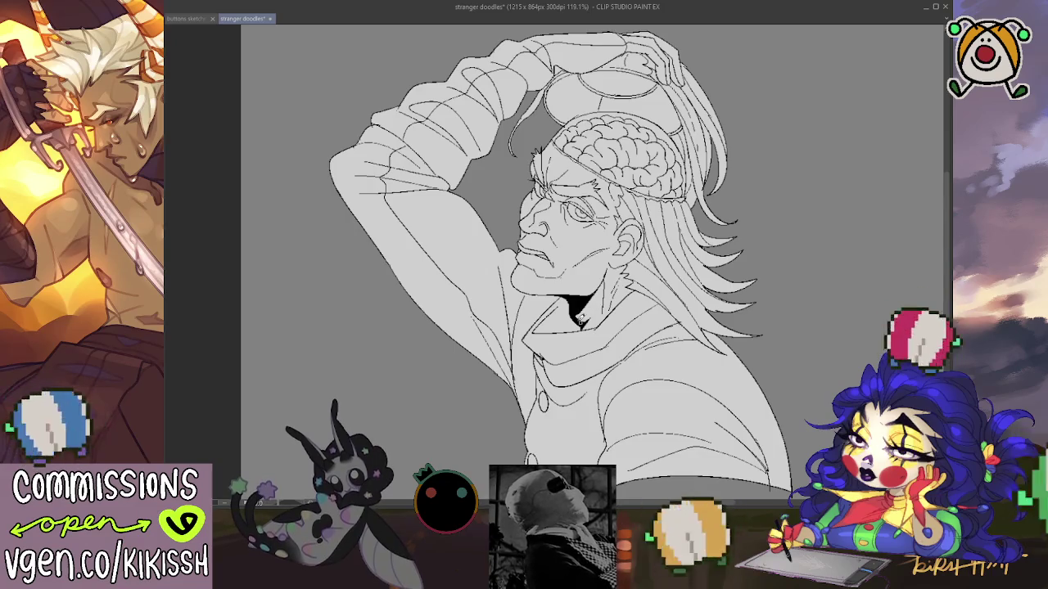
scroll(600, 342, "up", 1)
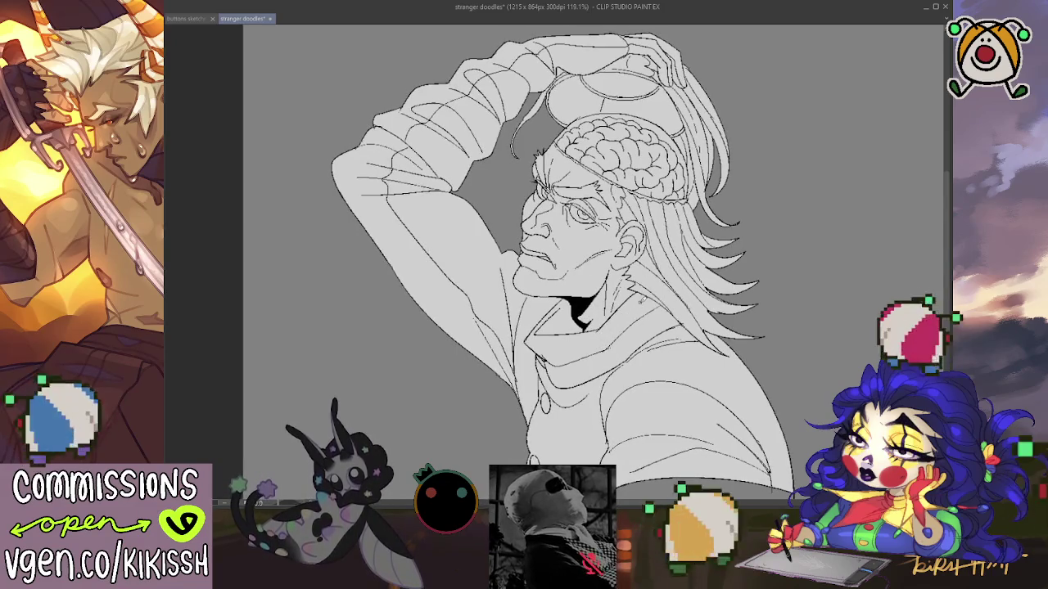
scroll(565, 213, "down", 1)
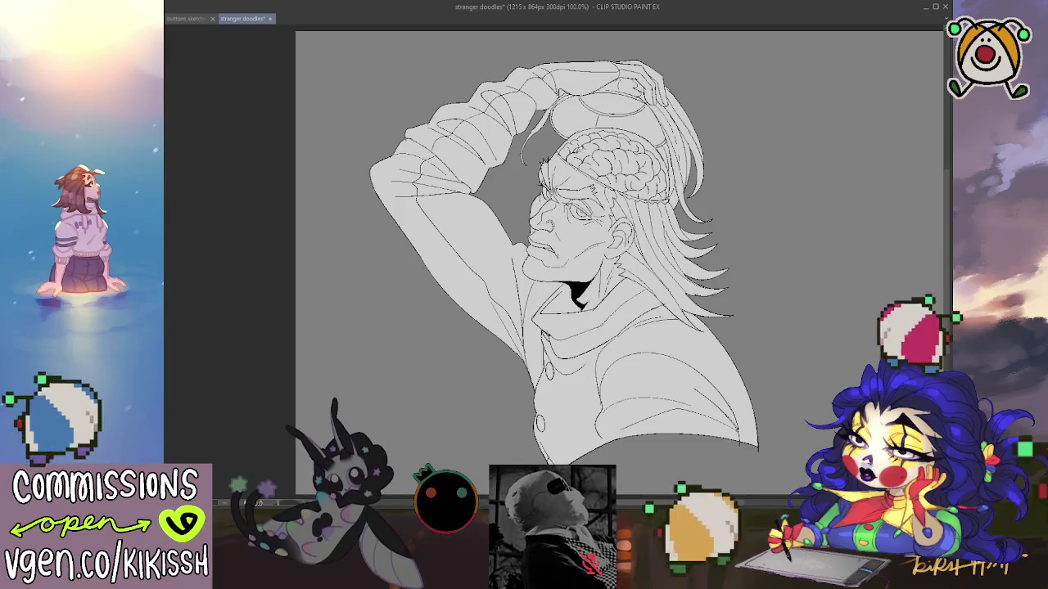
scroll(563, 262, "up", 1)
mouse_move(578, 173)
left_mouse_down()
mouse_move(512, 162)
mouse_move(516, 153)
left_mouse_up()
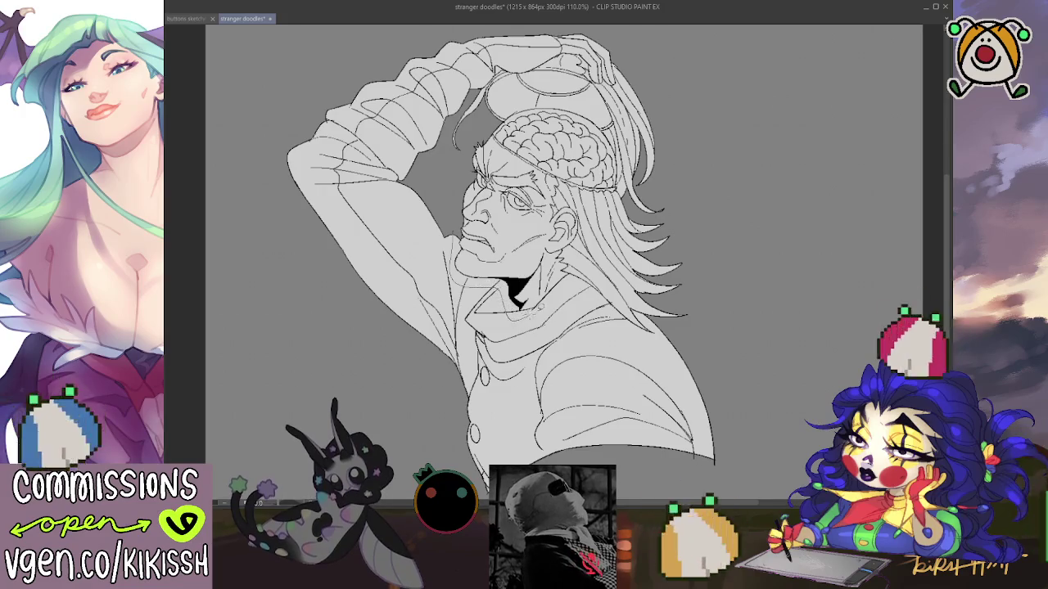
- Touch up the ink near the ear and hair, then fill the face peach
left_click_drag(568, 252, 574, 260)
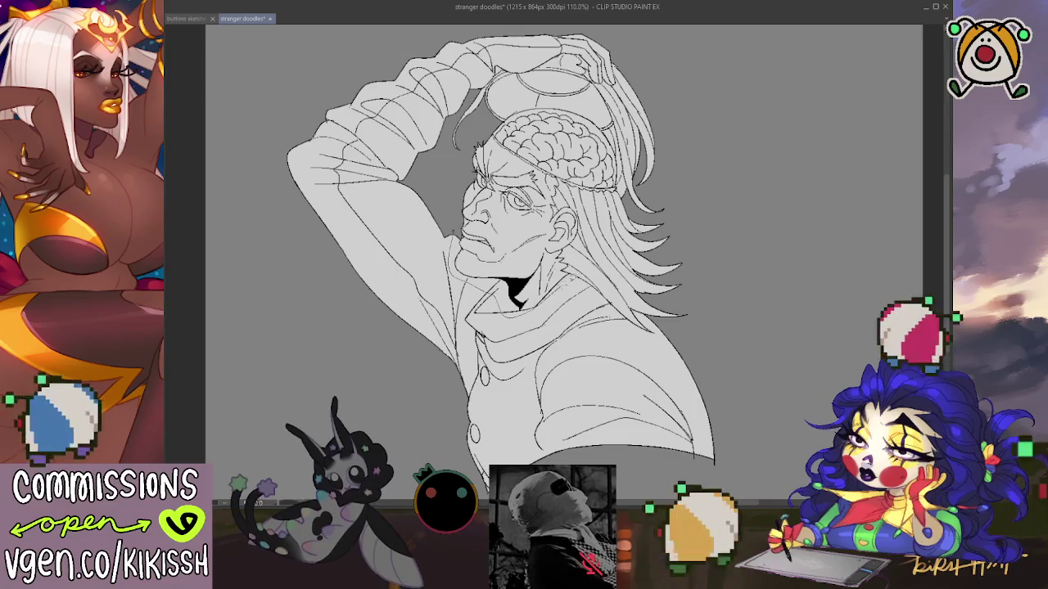
left_click_drag(575, 273, 568, 254)
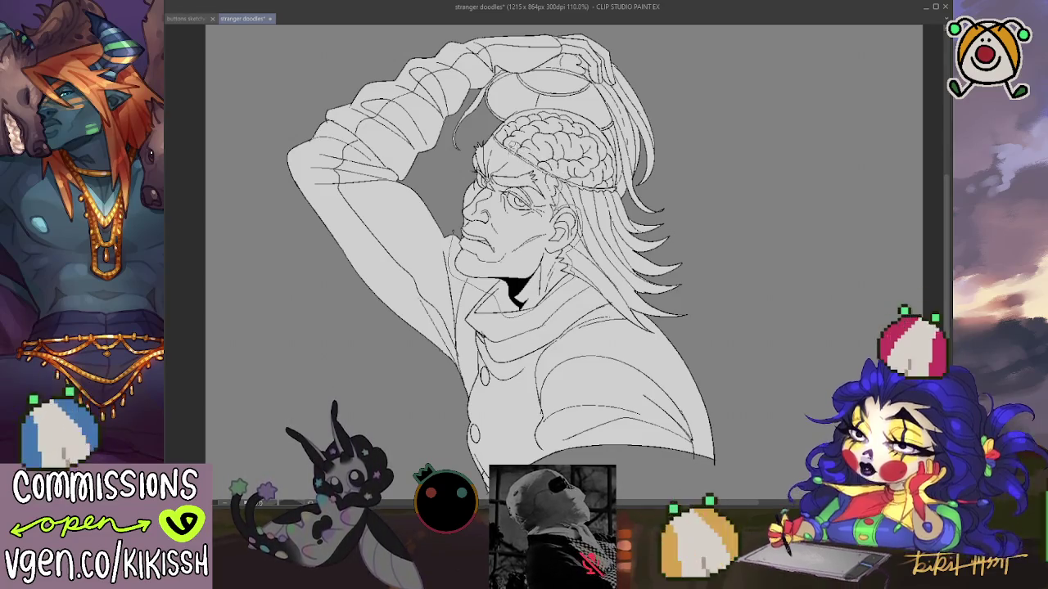
left_click(461, 160)
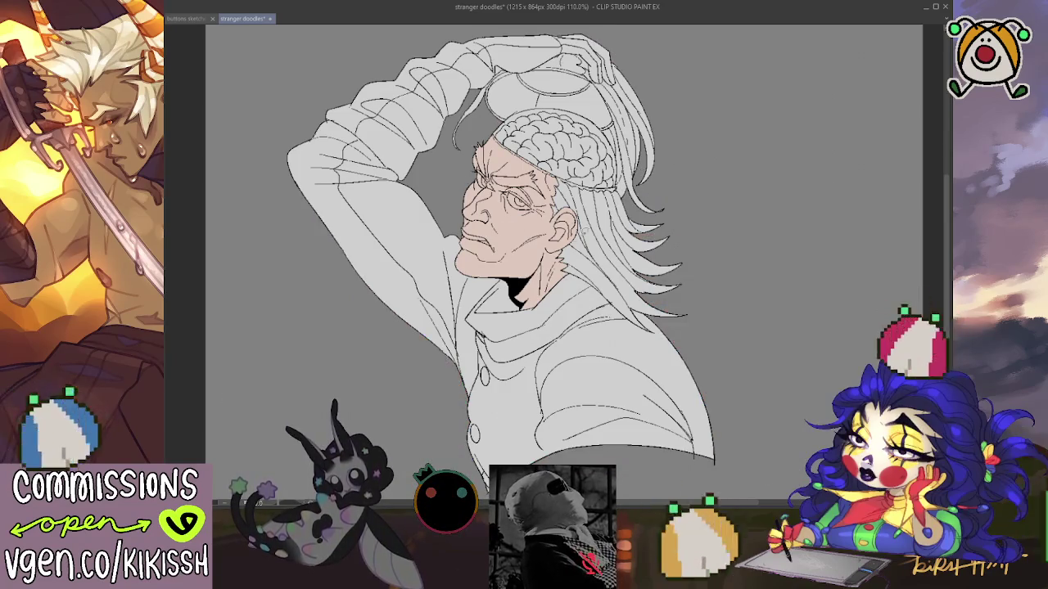
- Lasso the lower and right-side hair strands and fill them white
left_click_drag(678, 323, 662, 215)
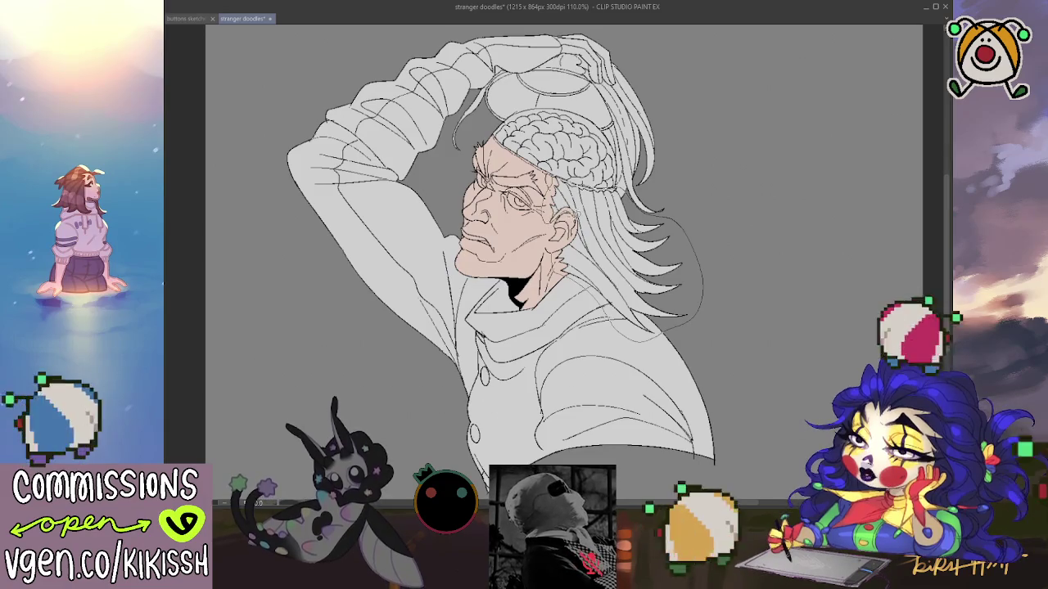
key("ctrl+z")
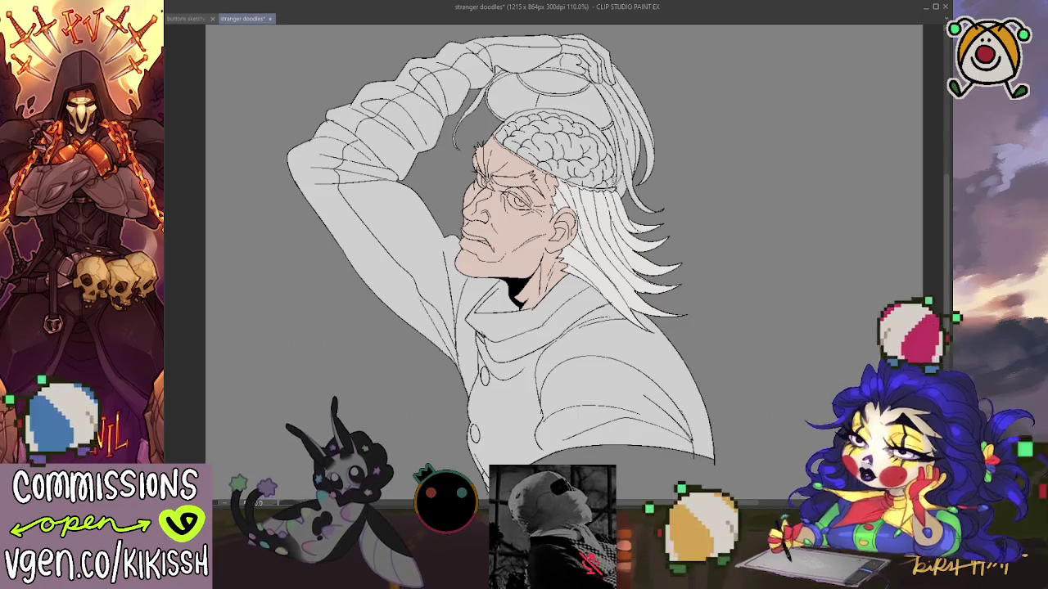
left_click_drag(655, 211, 647, 72)
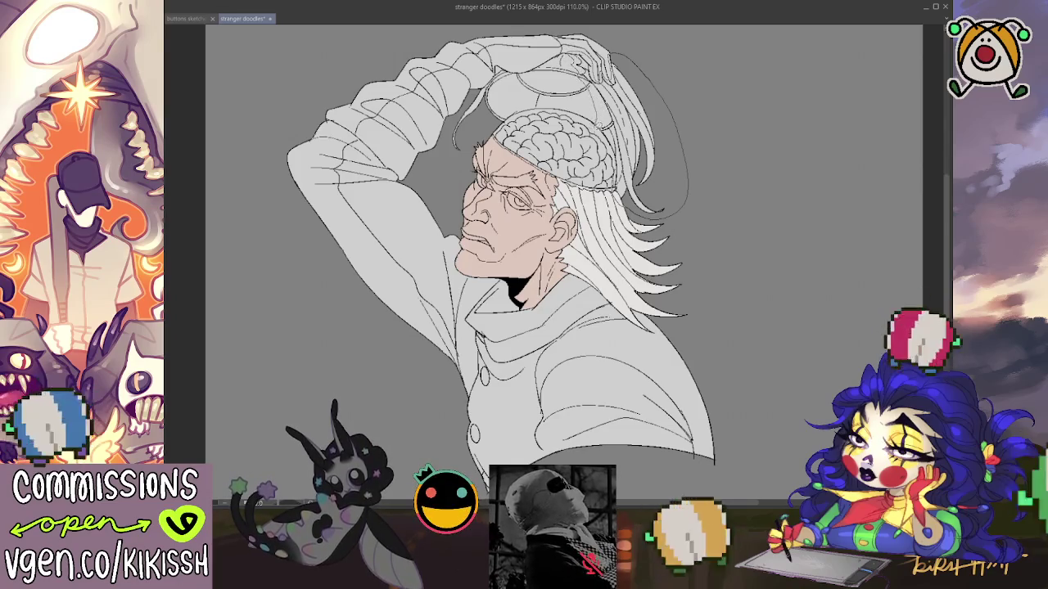
key("ctrl+z")
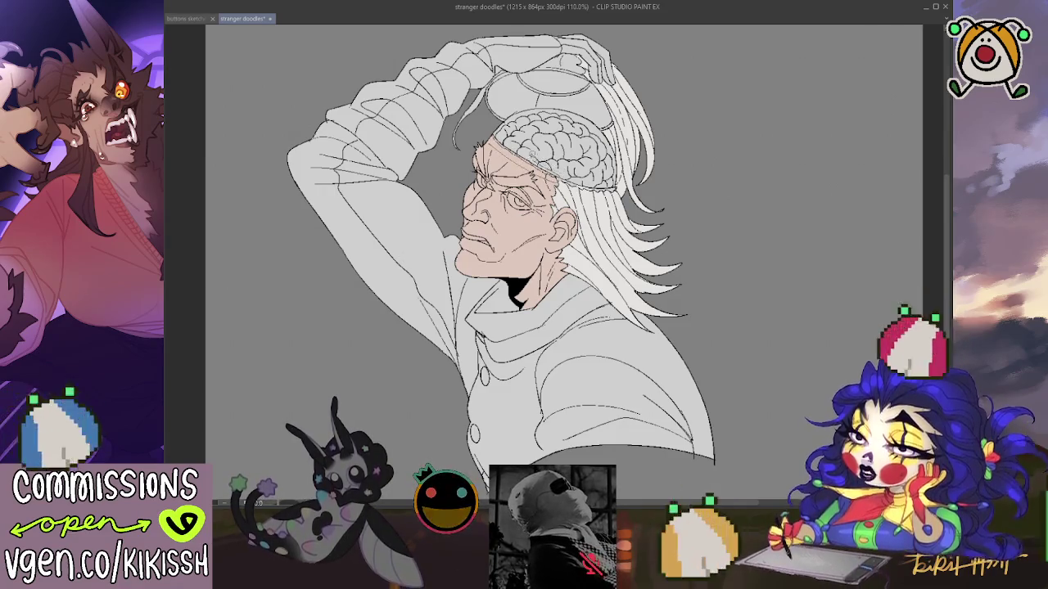
- Draw a line across the forehead under the brain and add a small hair mark
left_click_drag(503, 146, 557, 174)
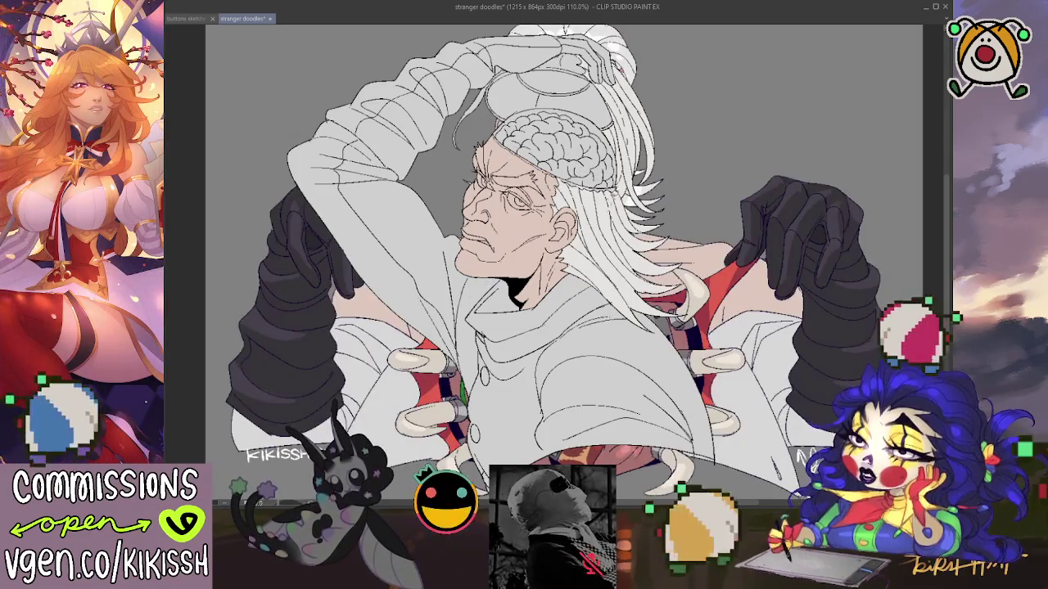
left_click_drag(618, 69, 622, 88)
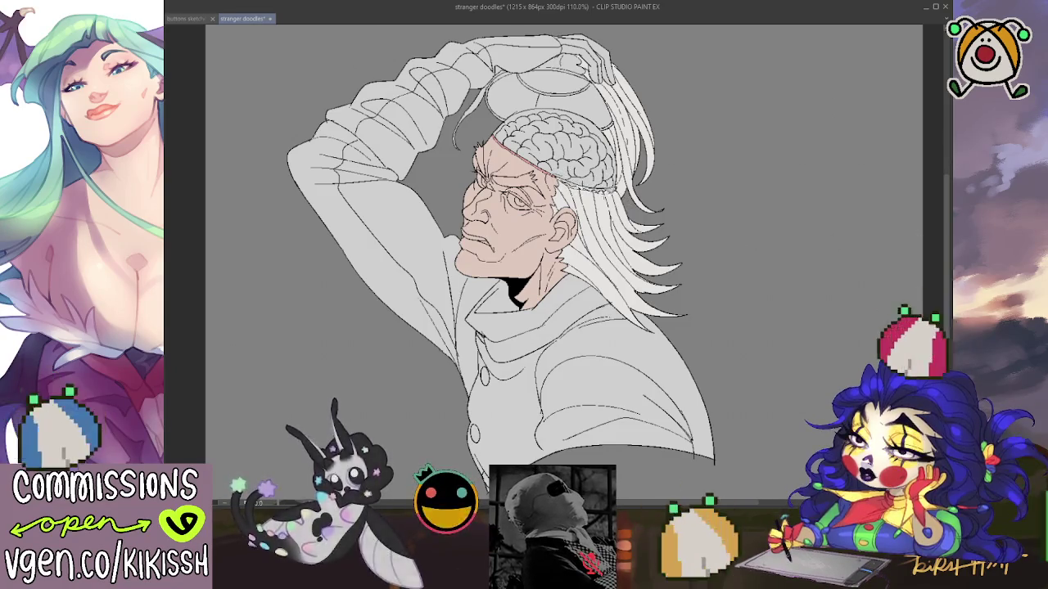
- Extend the pink line along the brain's lower edge, undoing an accidental lasso change to the coat
left_click_drag(553, 175, 615, 190)
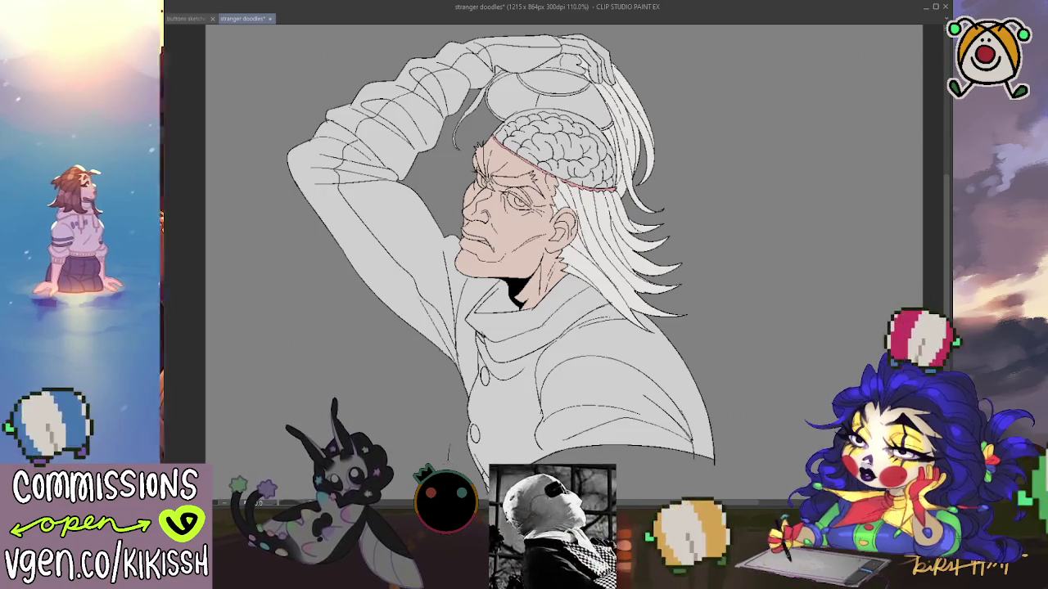
scroll(557, 344, "down", 2)
left_click_drag(449, 401, 656, 259)
left_click_drag(548, 227, 388, 96)
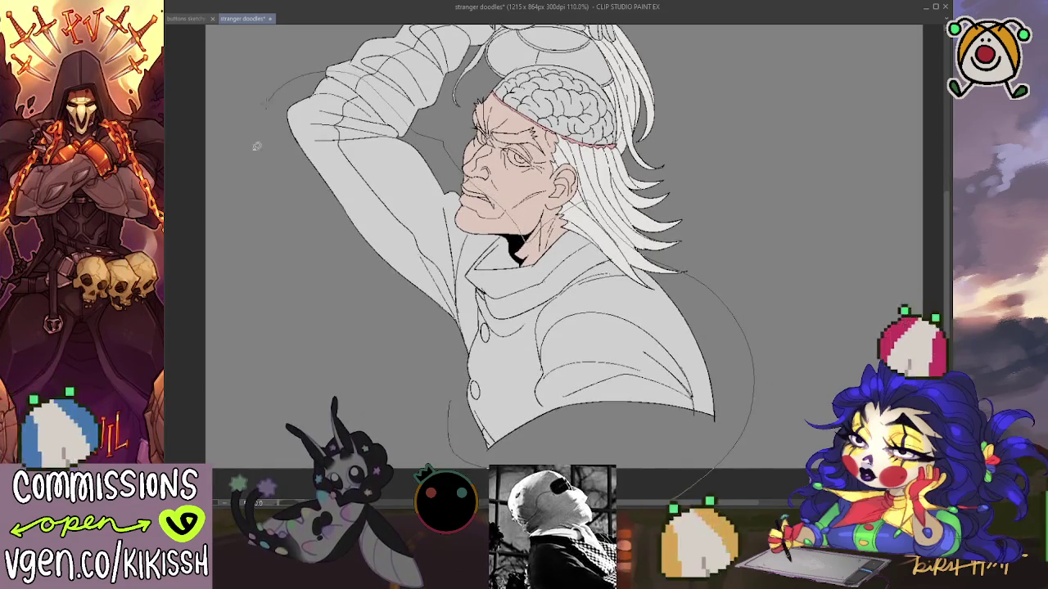
key("ctrl+z")
key("ctrl+z")
key("ctrl+z")
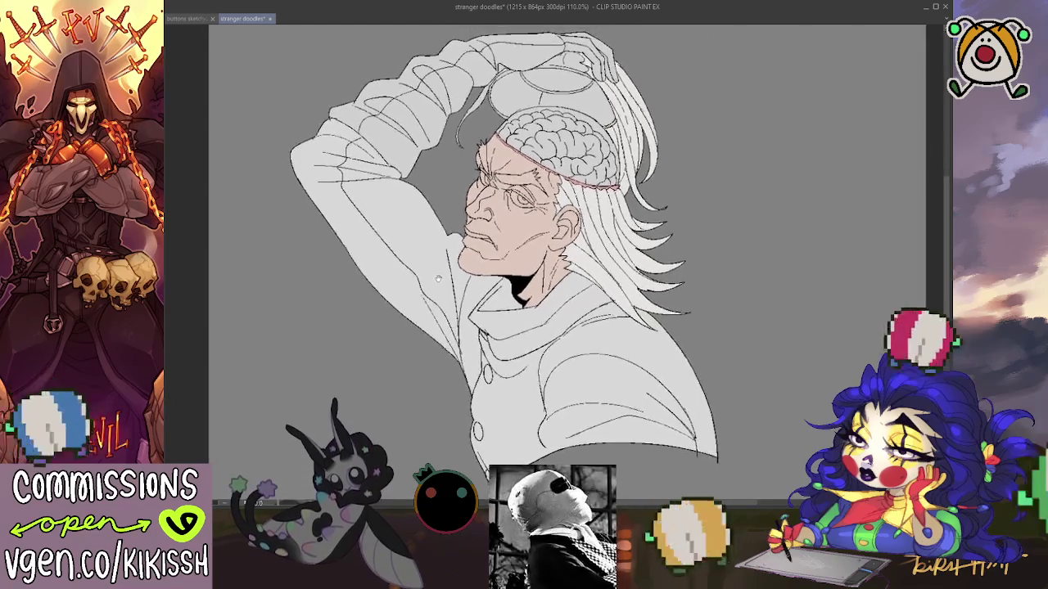
key("ctrl+z")
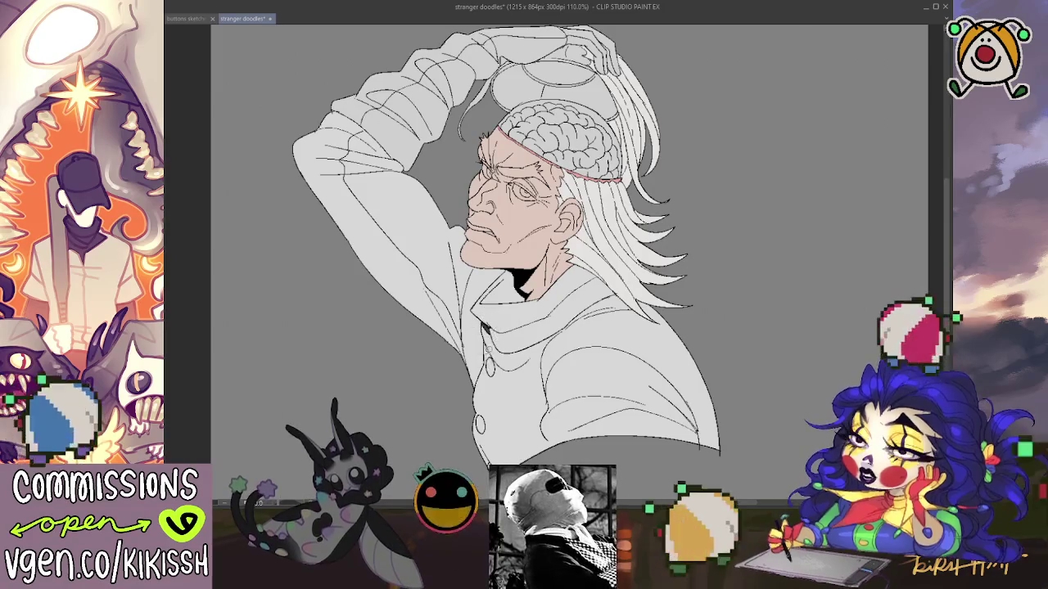
- Fill the upper and lower coat buttons black
left_click(490, 367)
left_click(480, 425)
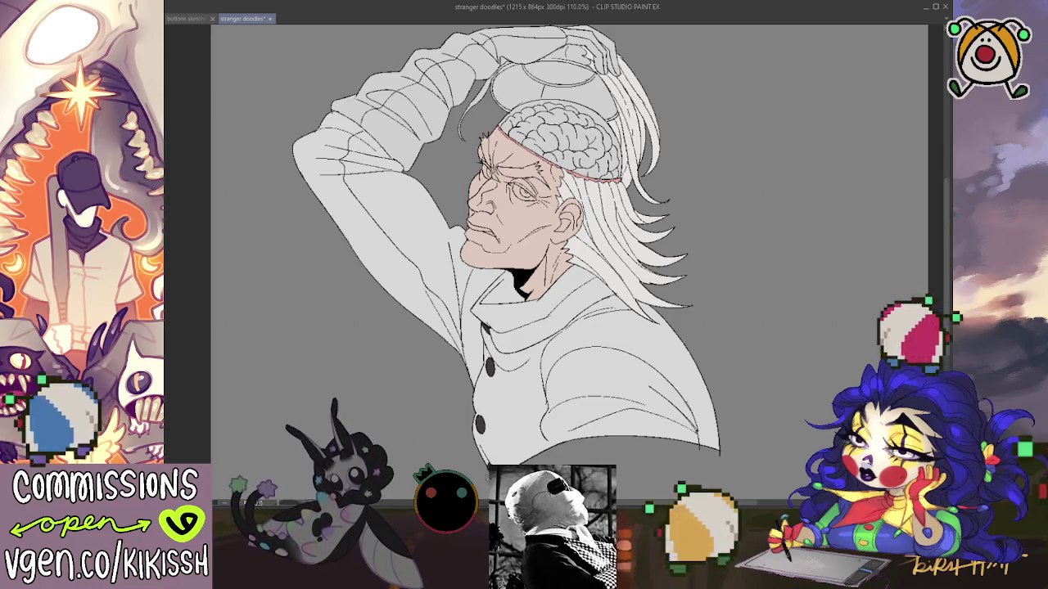
left_click_drag(490, 339, 501, 357)
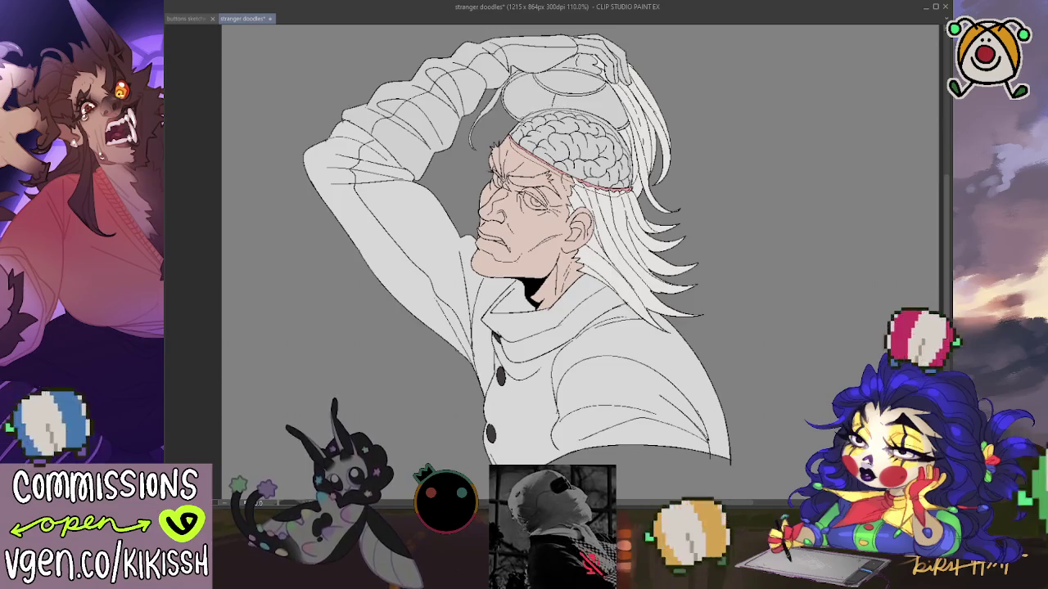
- Fill the brain pink and paint a white eyebrow along the brow
left_click(522, 131)
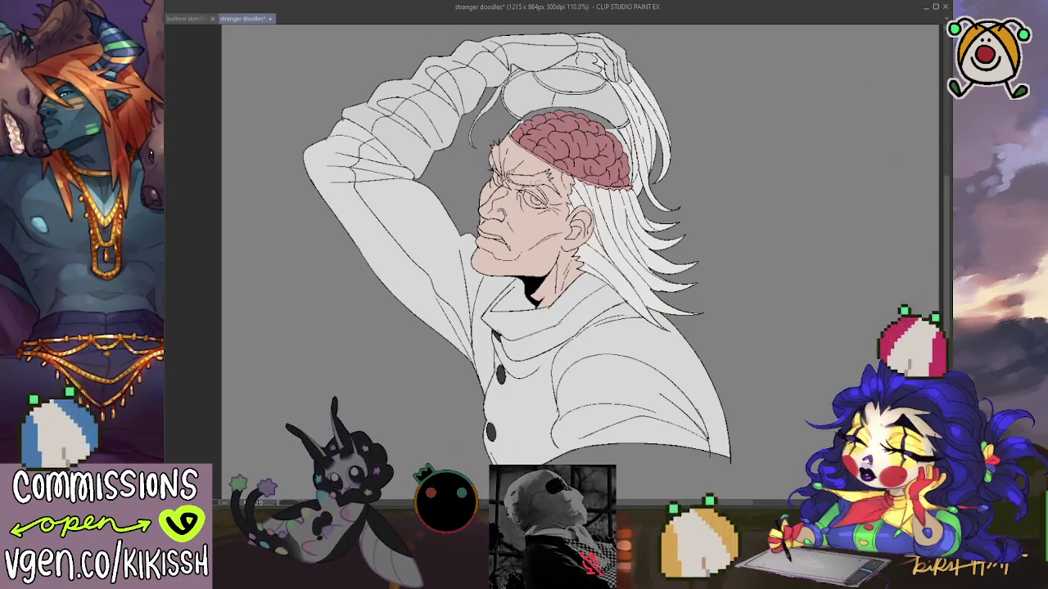
left_click_drag(516, 179, 550, 171)
left_click_drag(491, 157, 541, 165)
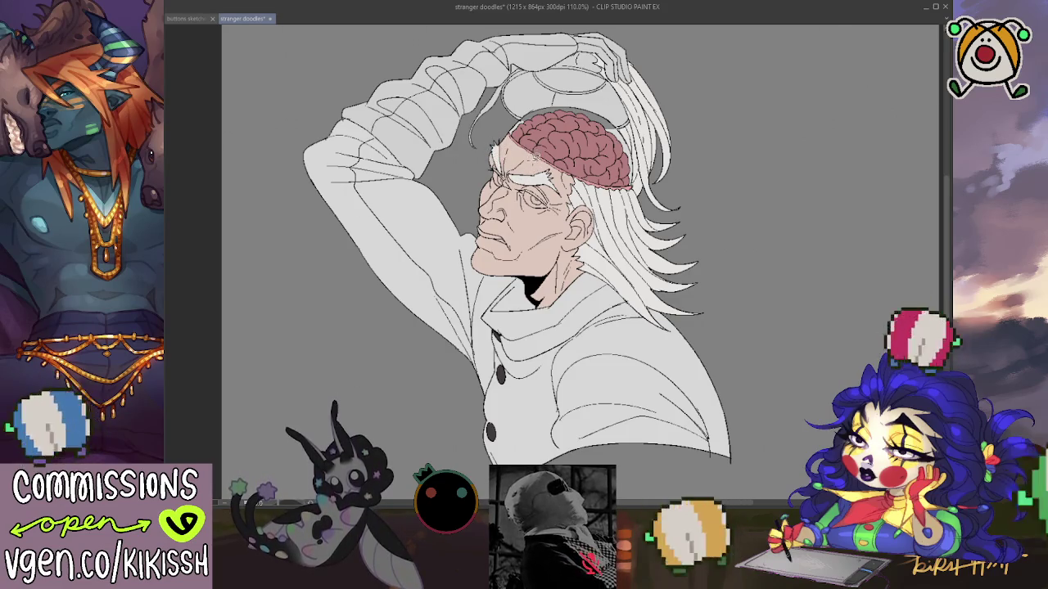
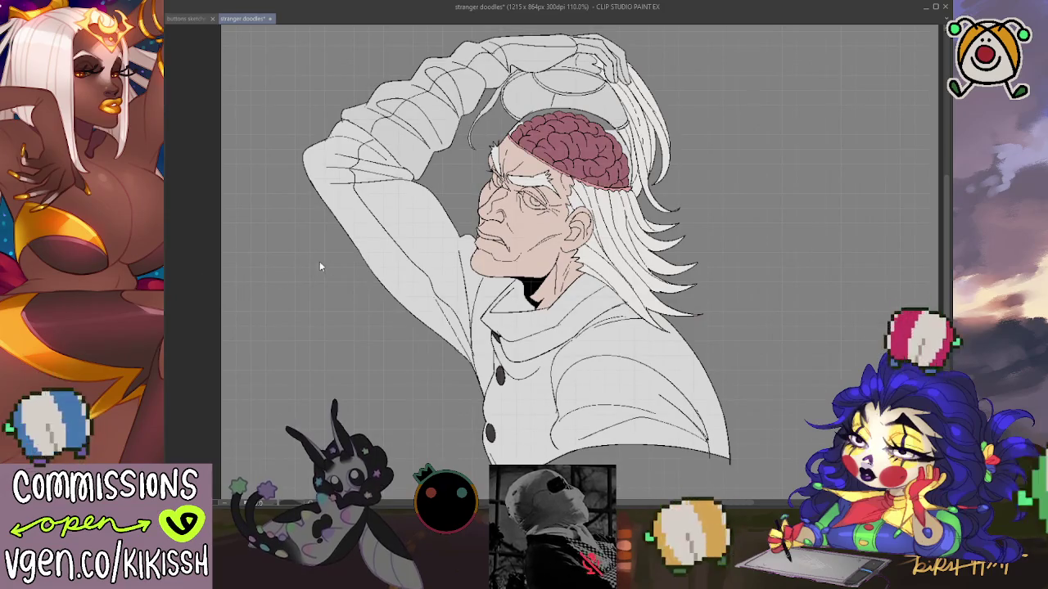
- Tilt and shift the canvas view slightly to frame the brain
left_click_drag(724, 159, 740, 154)
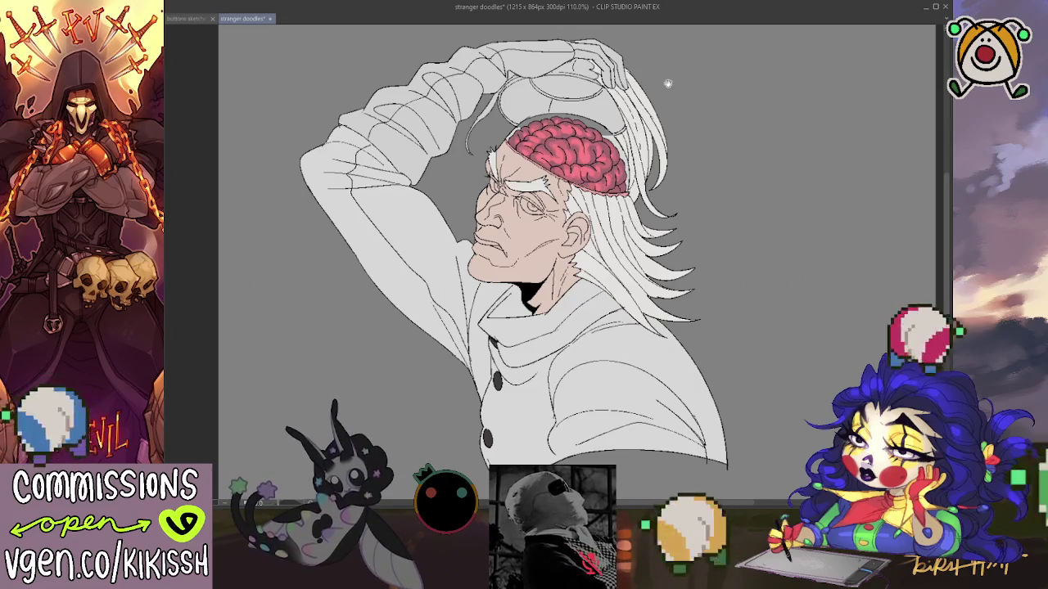
- Nudge the canvas view up and to the right around the brain
left_click_drag(668, 84, 721, 109)
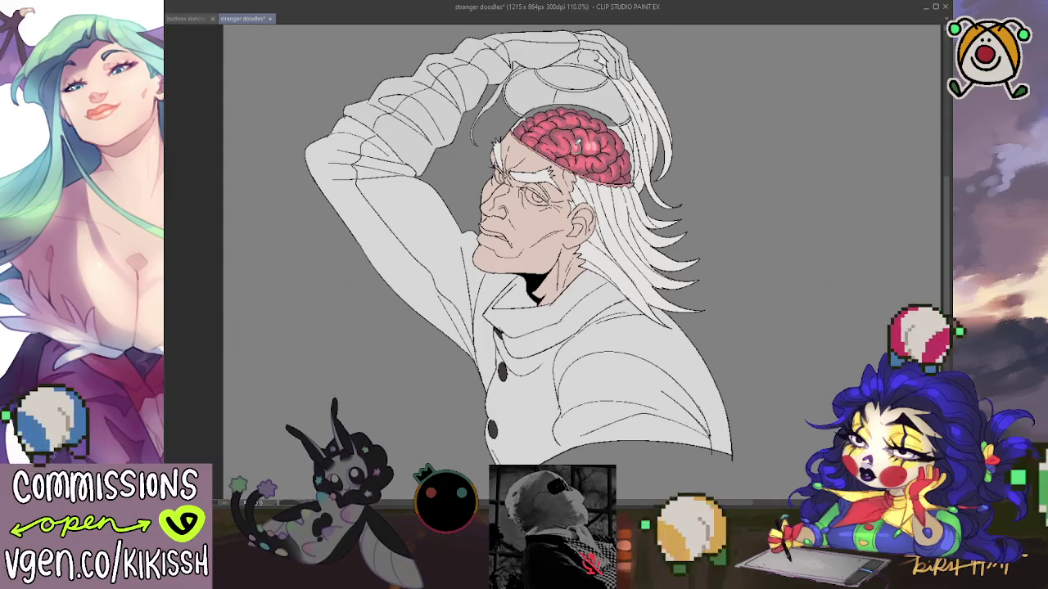
left_click_drag(661, 110, 714, 130)
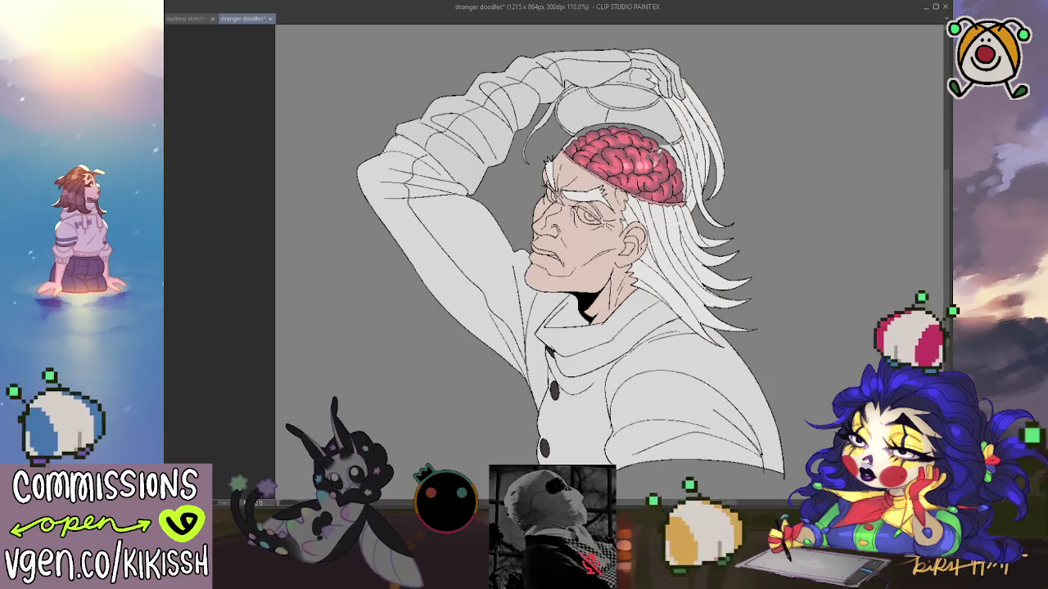
- Pan the illustration up and right to recentre and review the red brain
left_click_drag(770, 272, 765, 259)
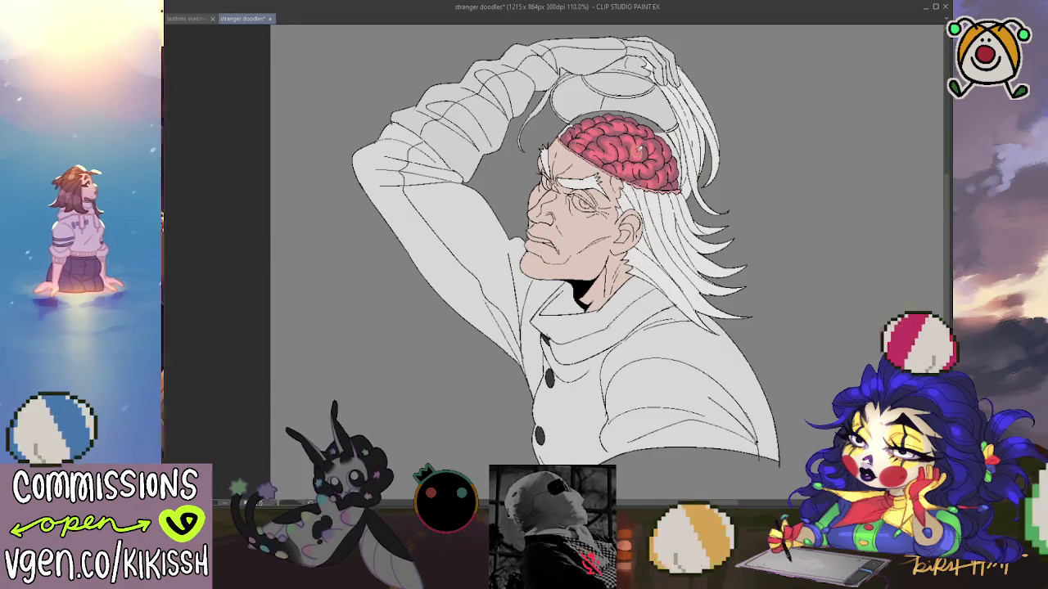
left_click_drag(767, 149, 788, 130)
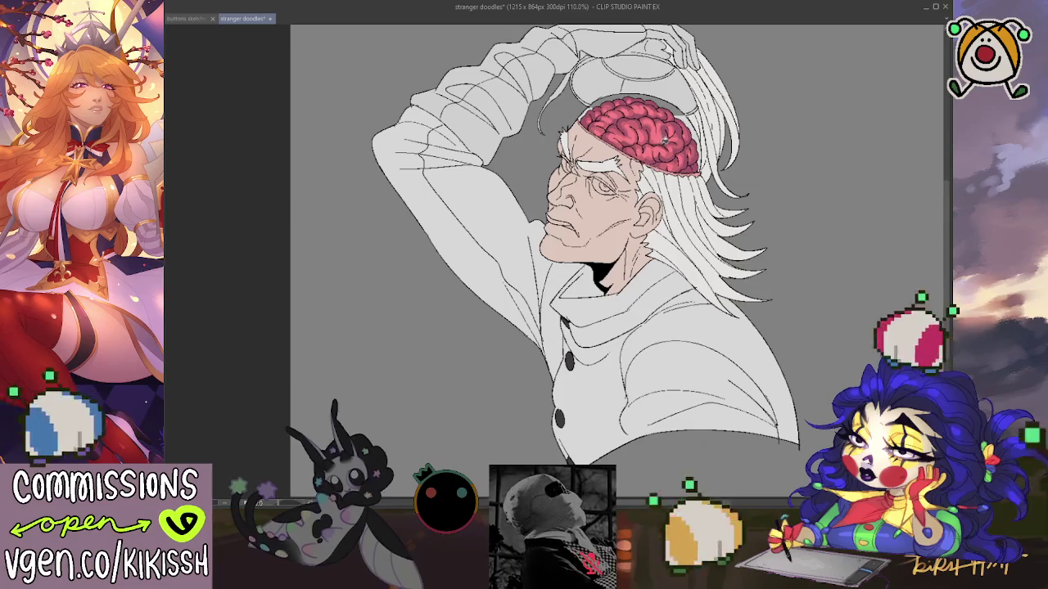
left_click_drag(804, 155, 812, 150)
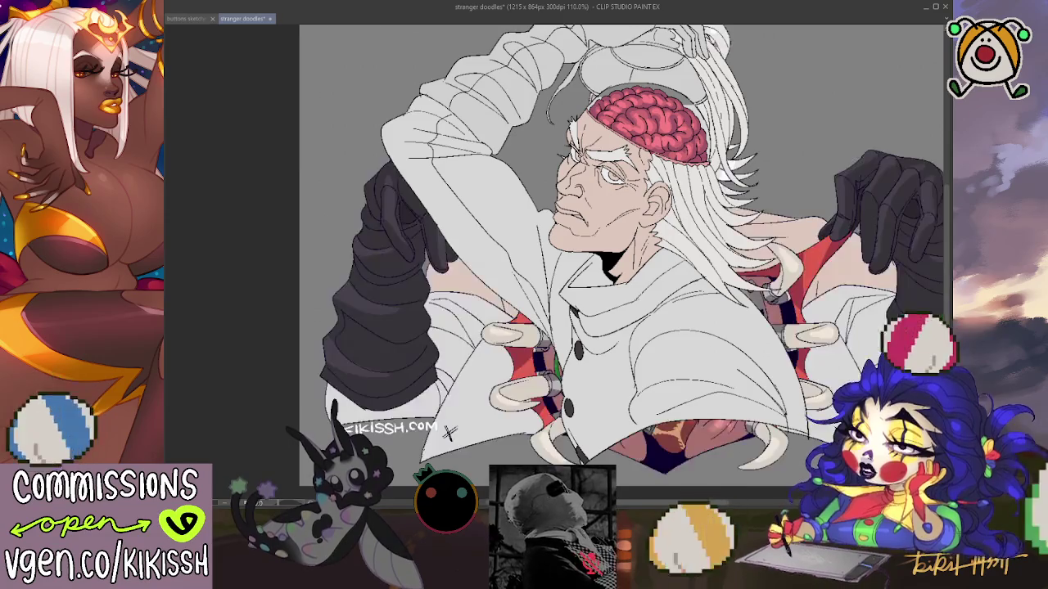
key("ctrl+z")
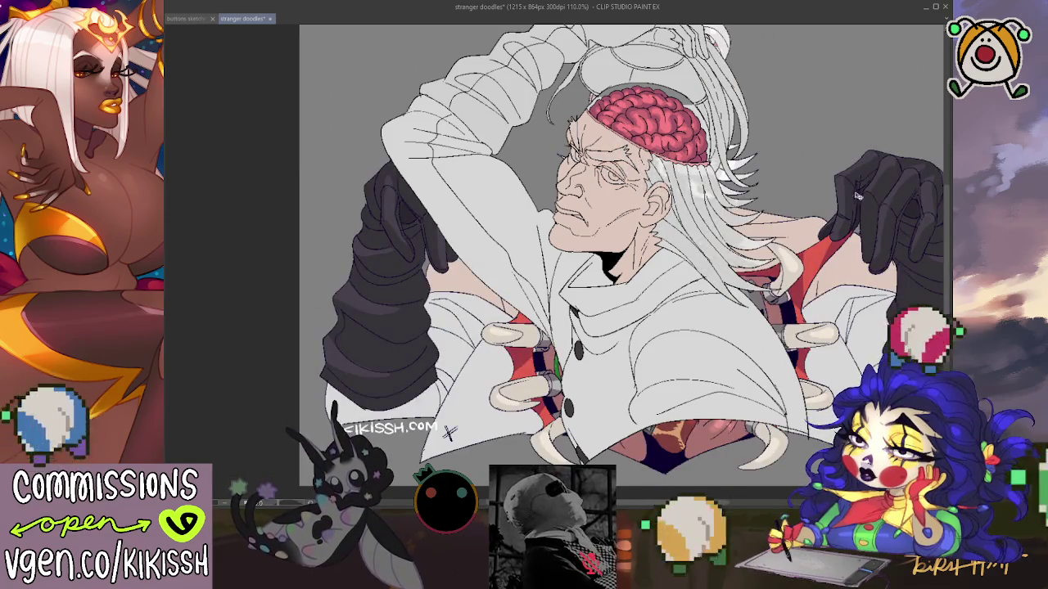
key("ctrl+z")
key("ctrl+z")
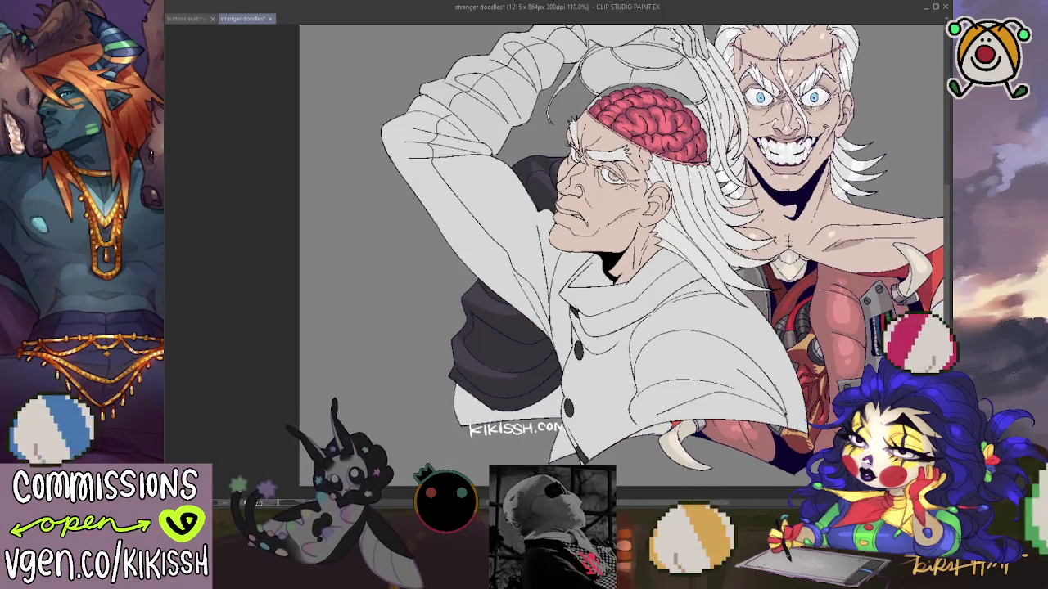
key("ctrl+y")
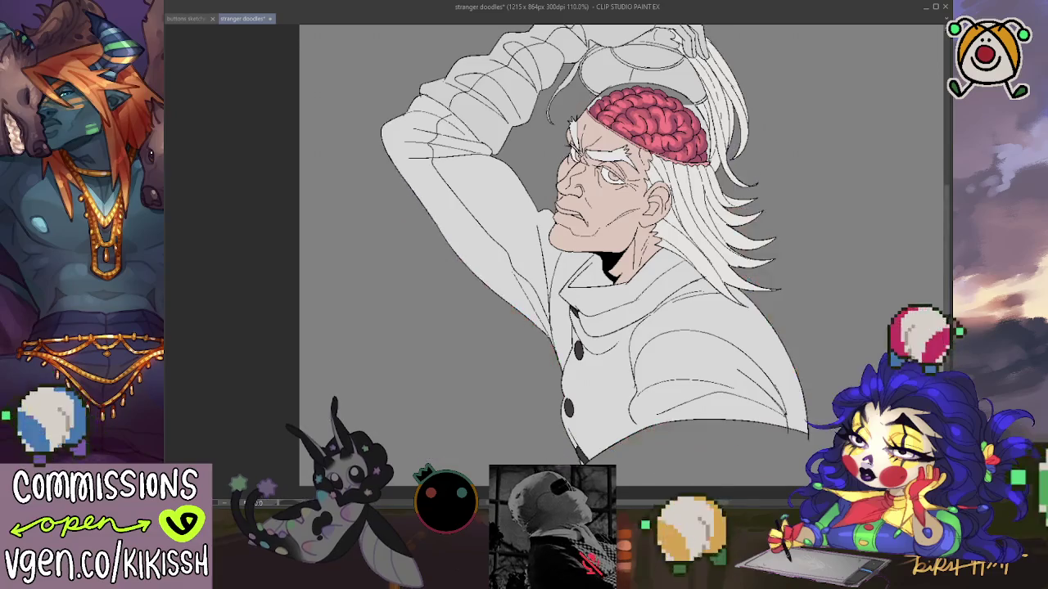
key("ctrl+z")
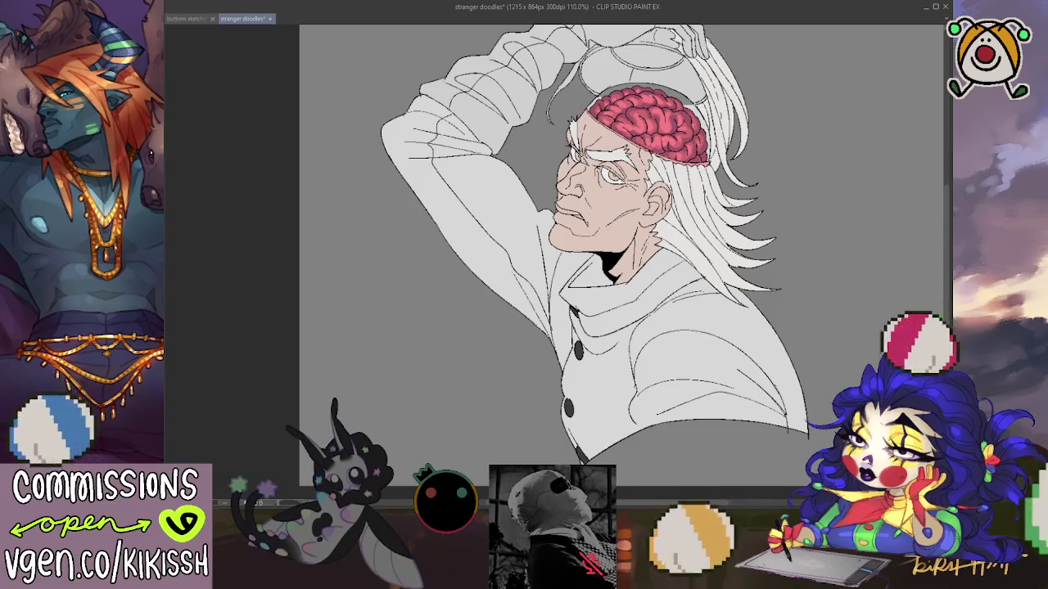
left_click_drag(606, 172, 619, 175)
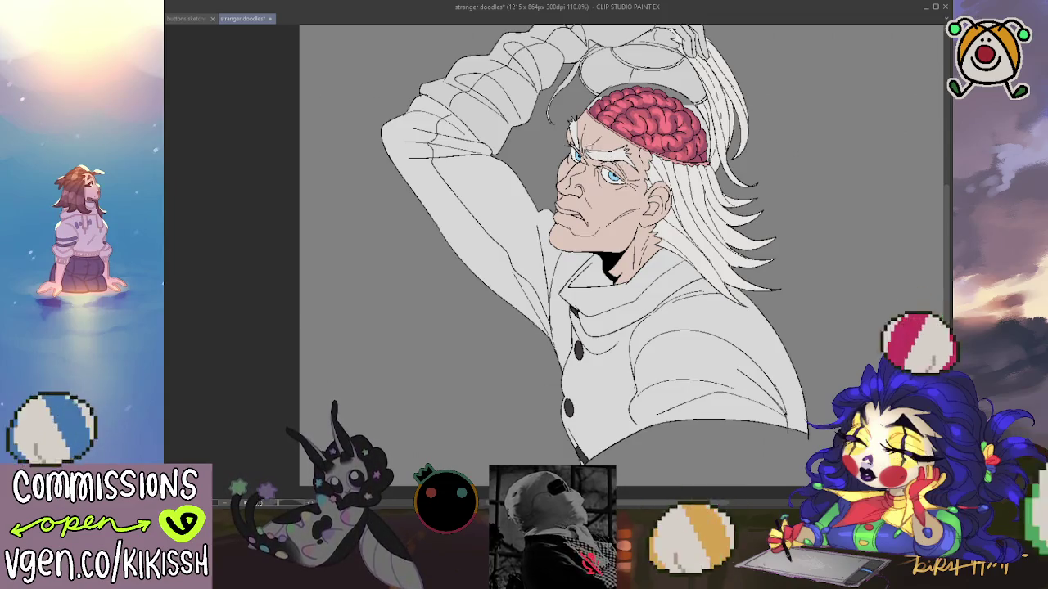
- Scroll the canvas view up toward the brain
scroll(683, 133, "up", 1)
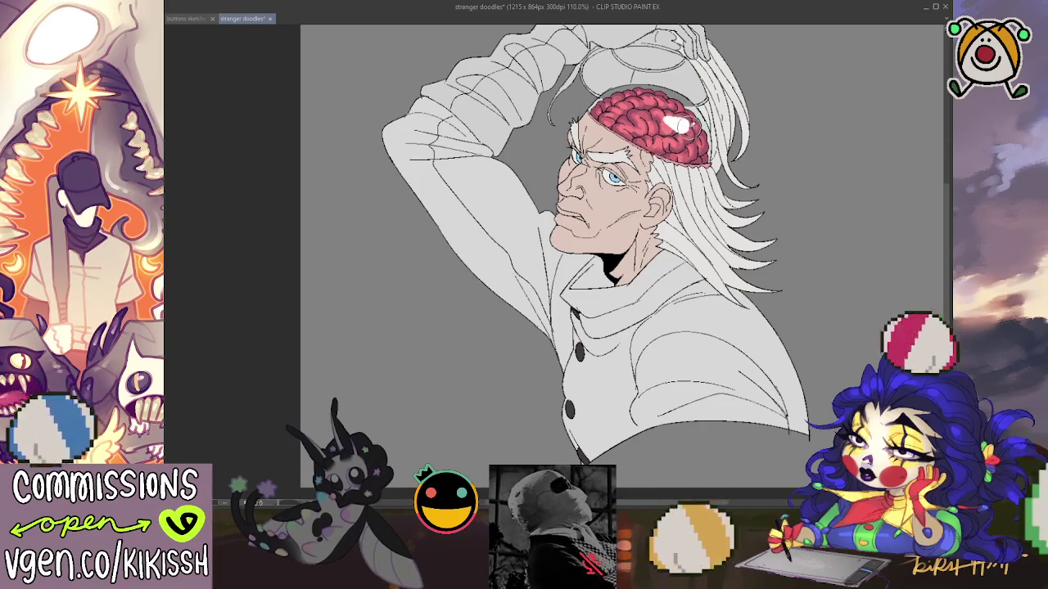
- Repaint the brain's shine as a thin white streak shifted right, then show the opened-chest version
key("ctrl+z")
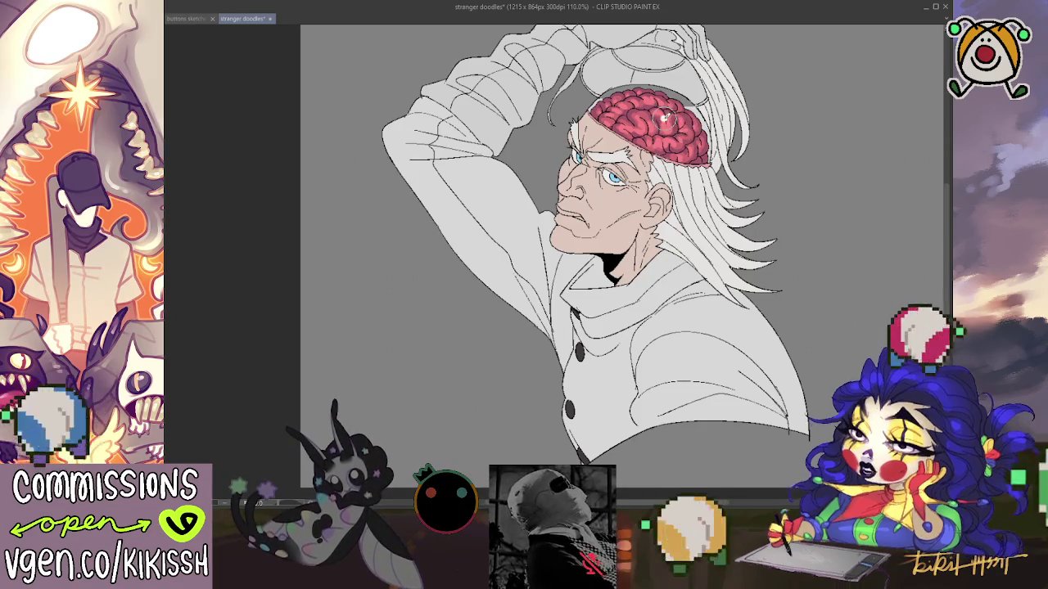
left_click_drag(665, 117, 685, 127)
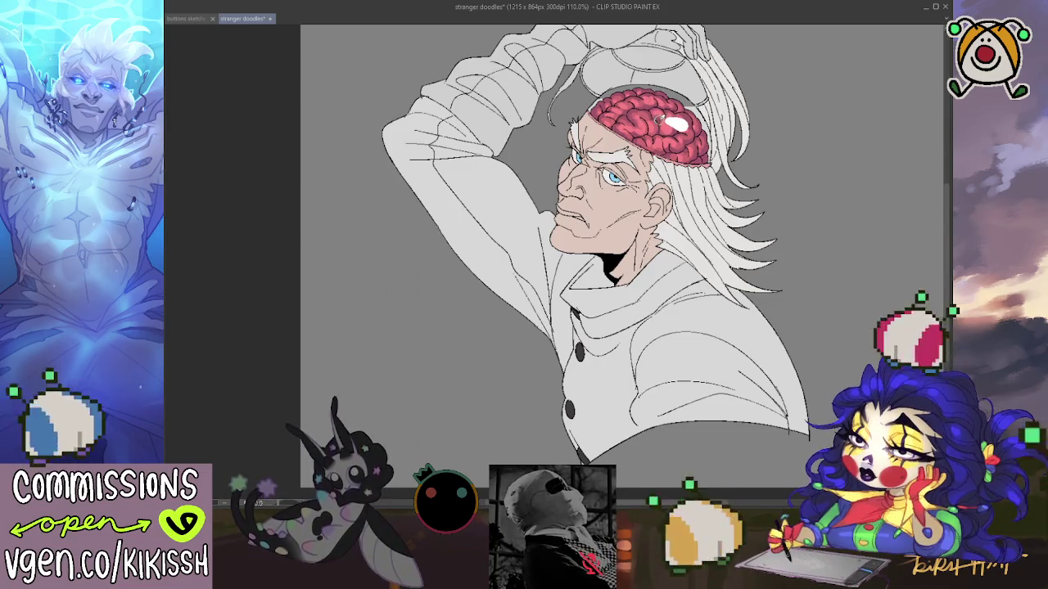
left_click_drag(694, 127, 647, 119)
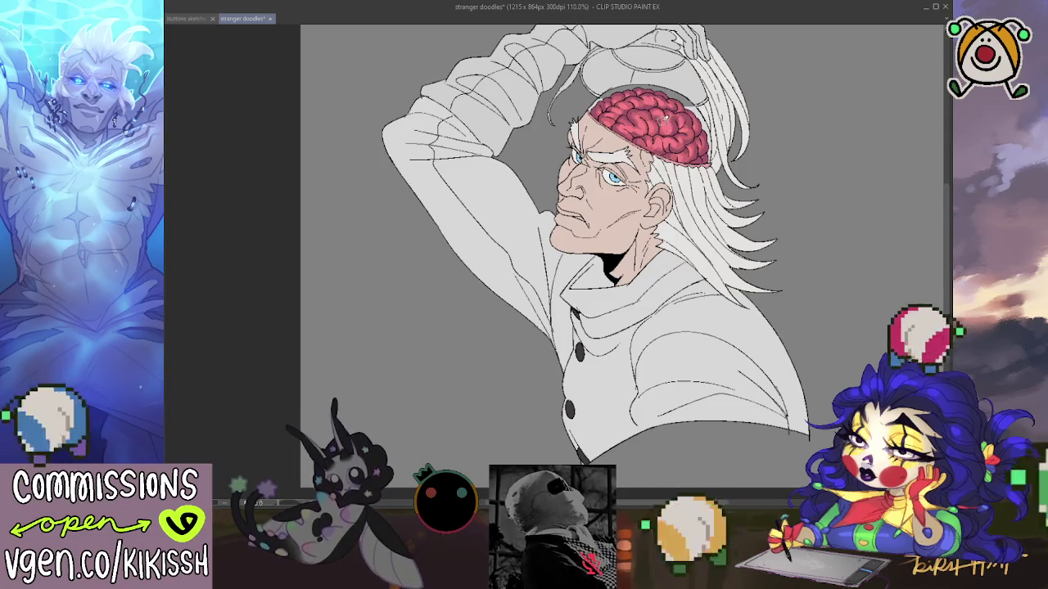
mouse_move(701, 136)
left_mouse_down()
mouse_move(658, 115)
mouse_move(689, 134)
left_mouse_up()
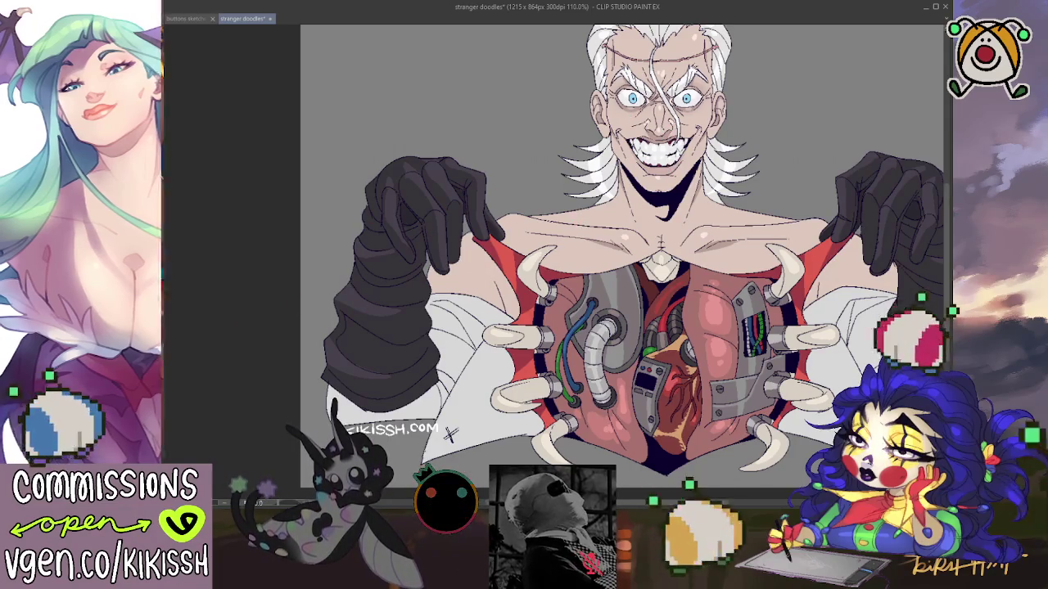
key("ctrl+z")
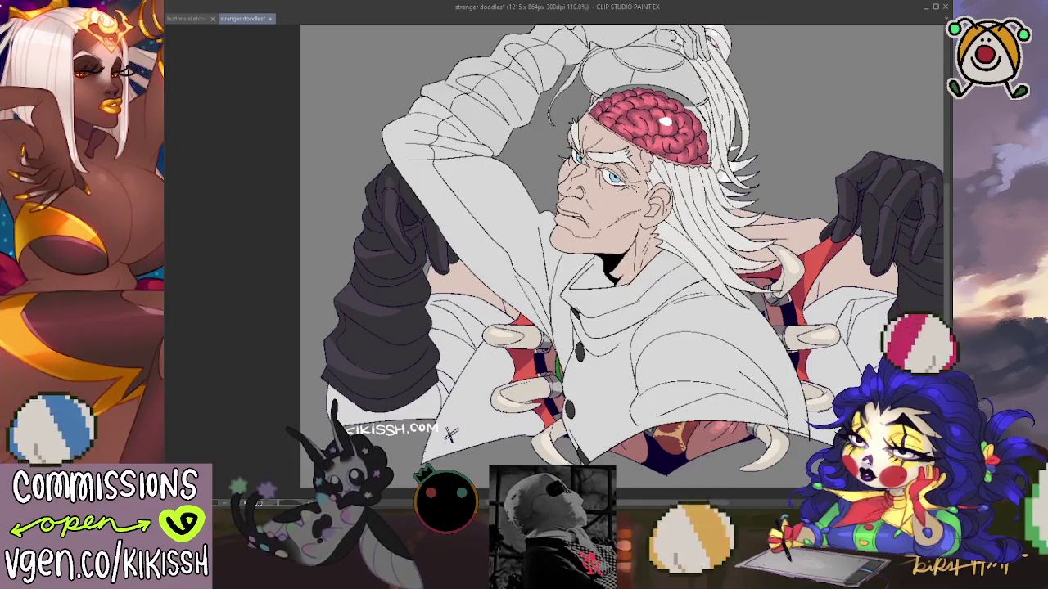
- Hide the gloves and striped-arm parts, then zoom out and back in on the face
key("ctrl+z")
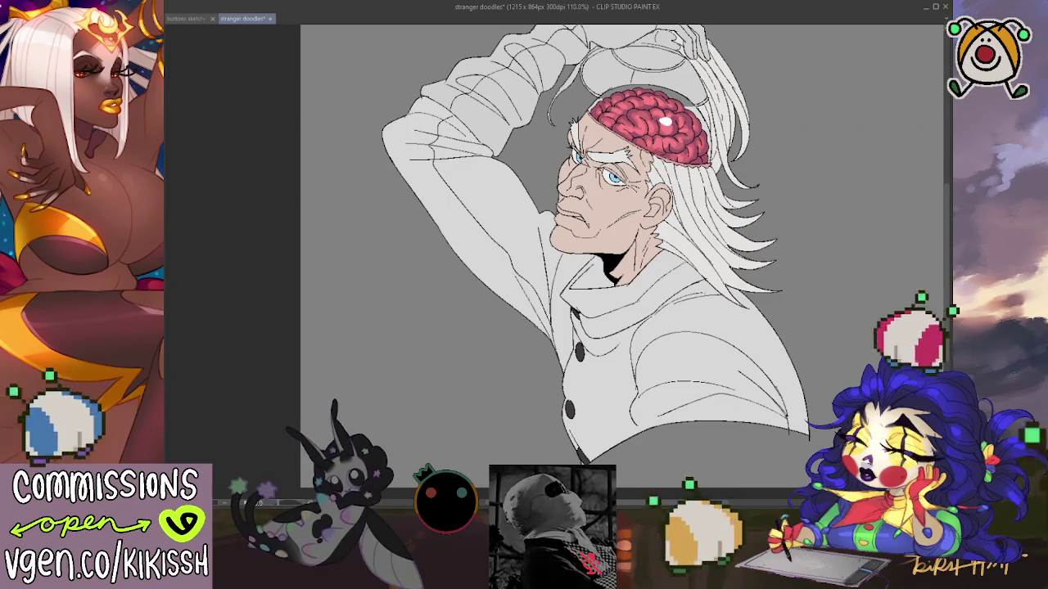
key("ctrl+minus")
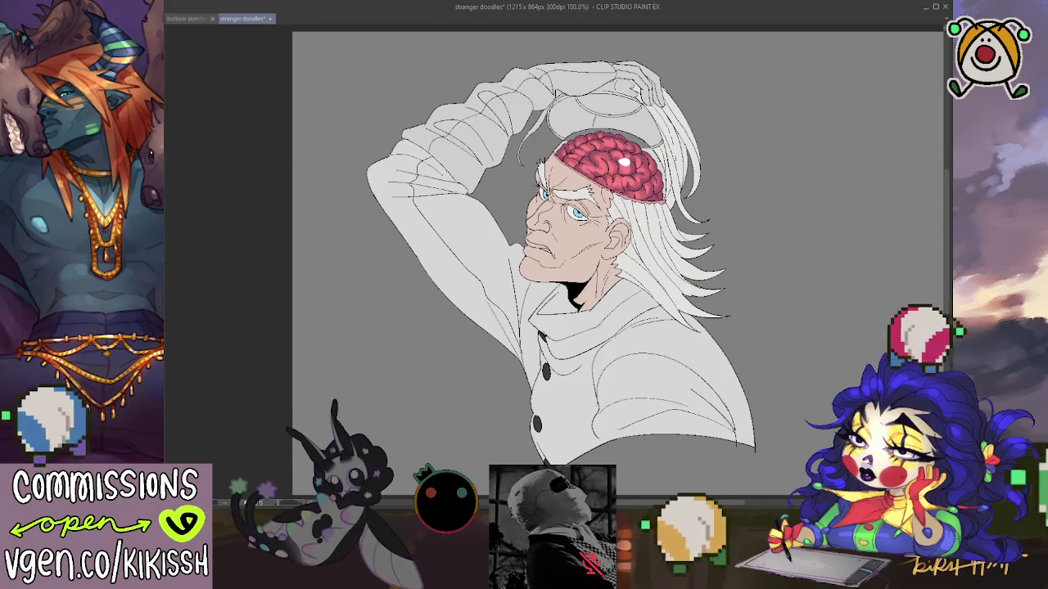
key("ctrl+plus")
key("ctrl+plus")
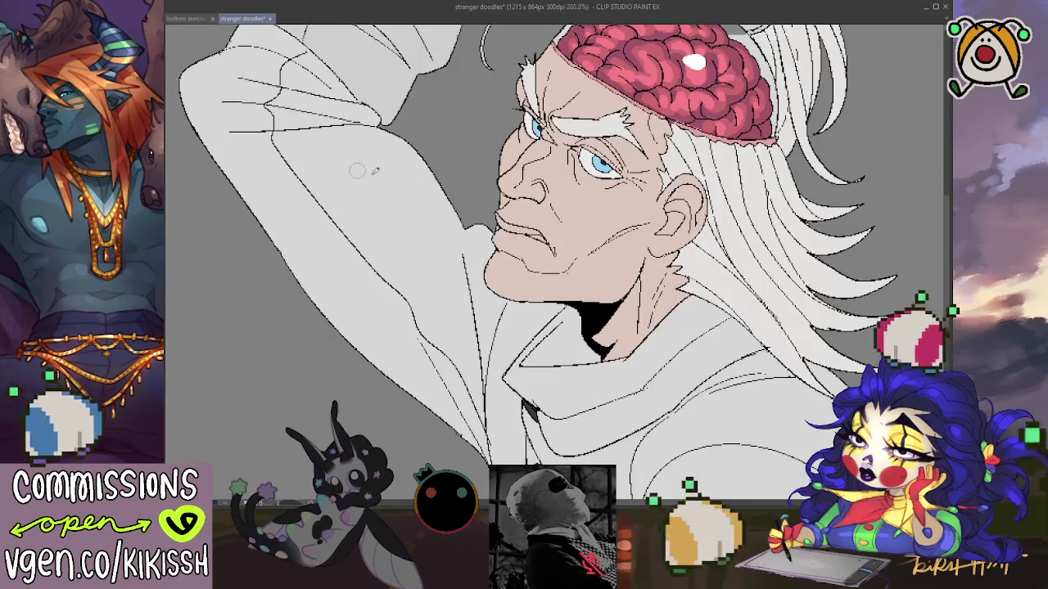
- Shade beside the nostril, trim the excess, and darken the upper-lip shadow under the nose
mouse_move(501, 193)
left_mouse_down()
mouse_move(524, 216)
mouse_move(544, 200)
left_mouse_up()
key("ctrl+z")
key("ctrl+z")
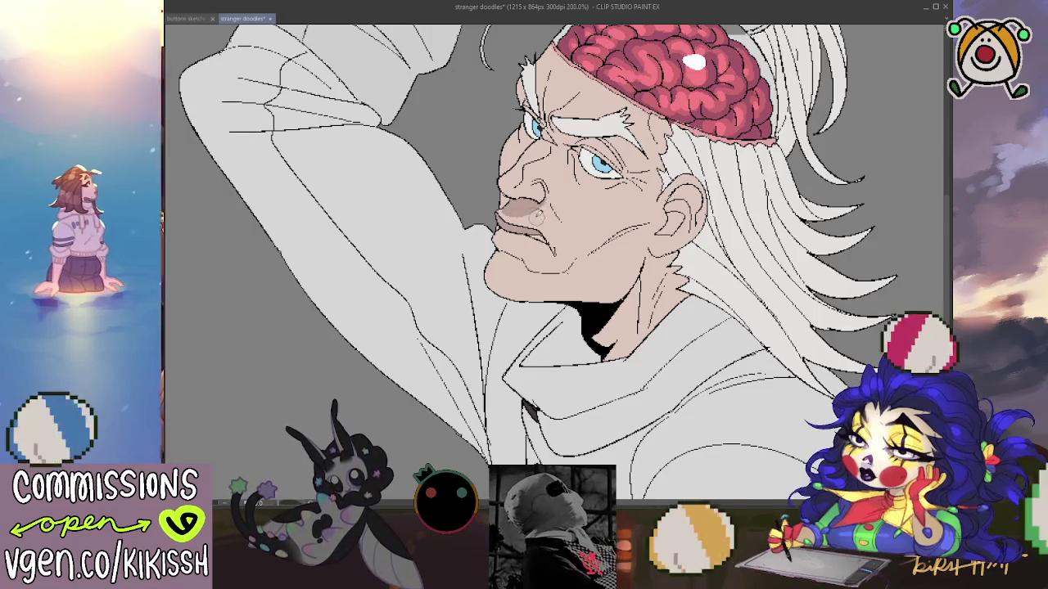
left_click_drag(513, 211, 532, 215)
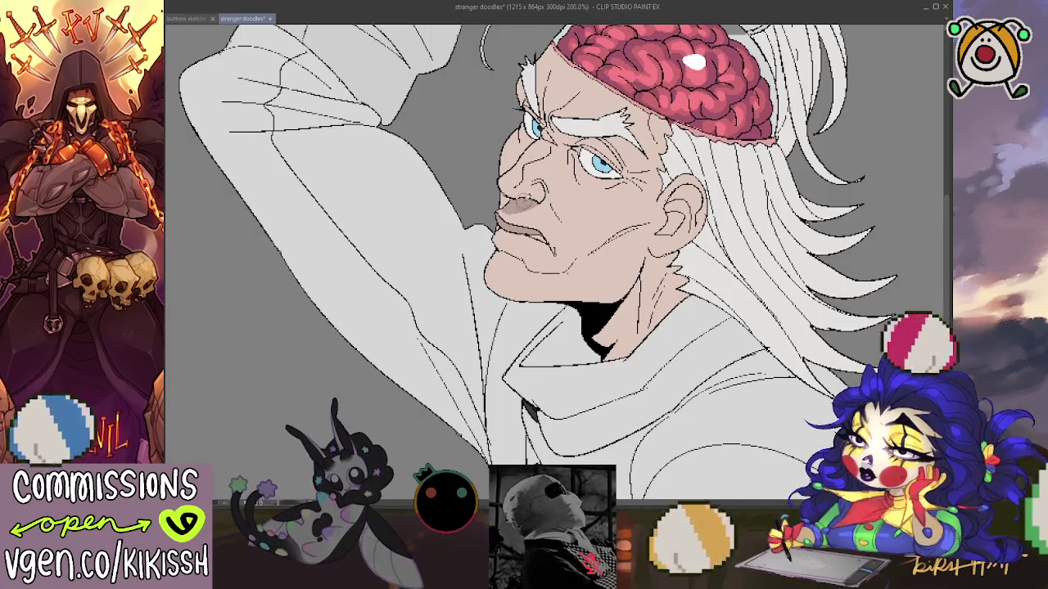
left_click_drag(516, 204, 531, 208)
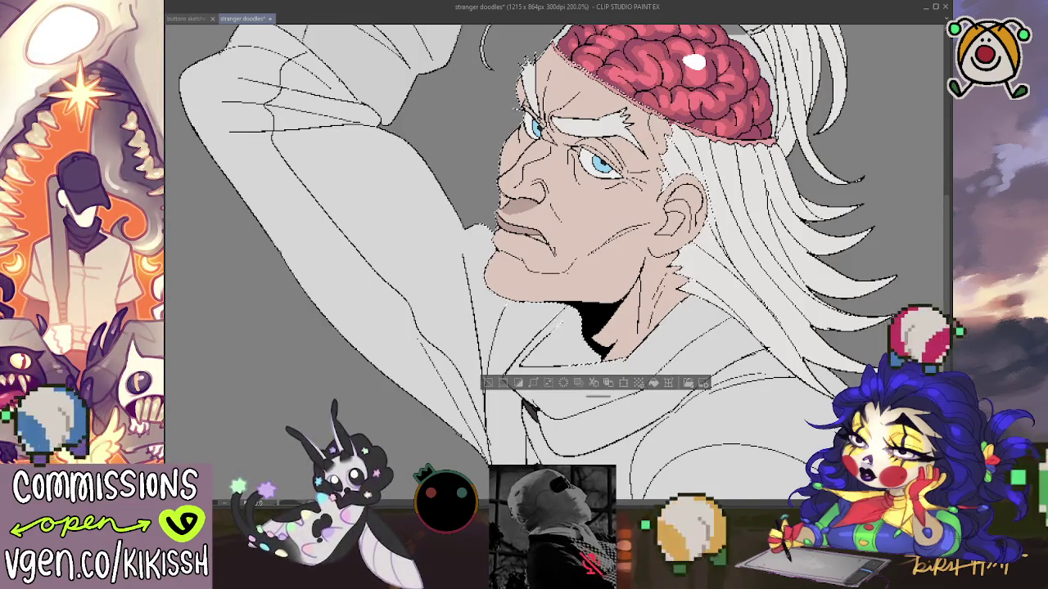
- Draw wrinkle lines around the left eye, brow, nose bridge and inner eye corner
mouse_move(575, 146)
left_mouse_down()
mouse_move(606, 136)
mouse_move(634, 191)
left_mouse_up()
left_click_drag(573, 114, 549, 151)
left_click_drag(524, 105, 566, 194)
left_click_drag(532, 161, 566, 190)
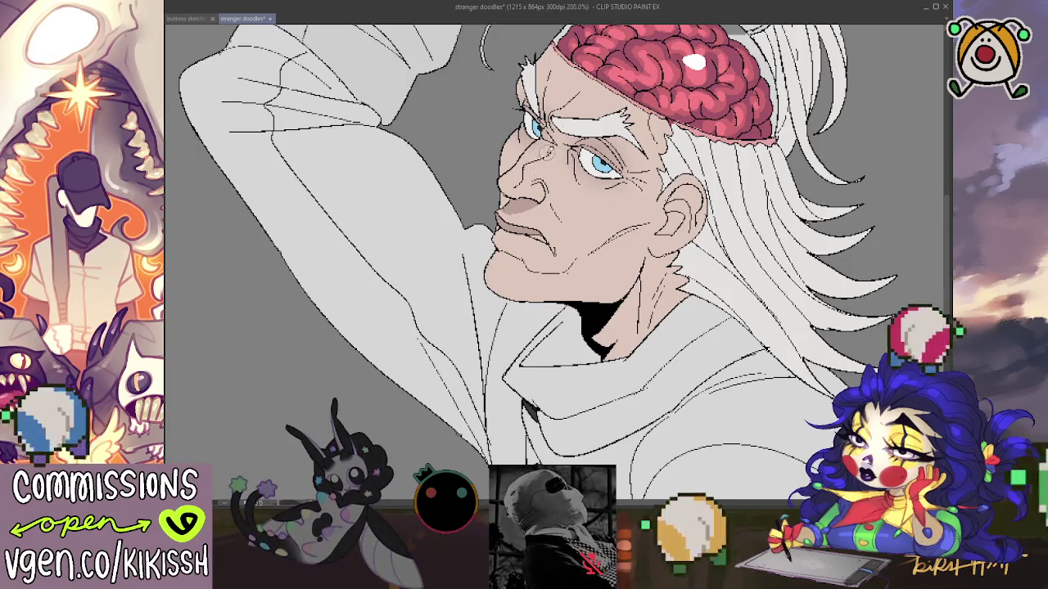
left_click_drag(537, 138, 550, 160)
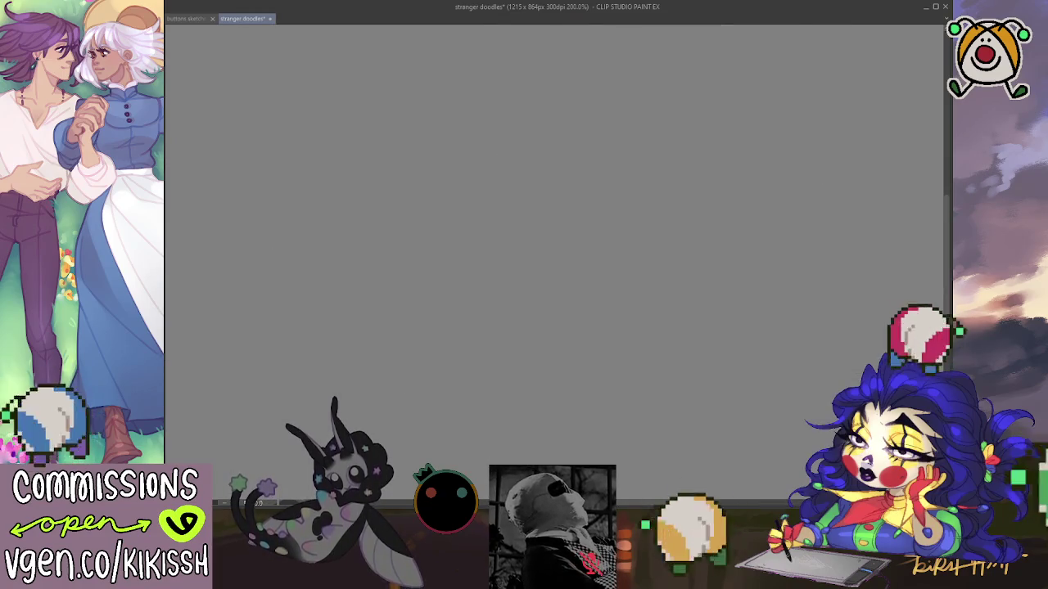
- Bring the mouth and chin into view and draw teeth between the parted lips
scroll(557, 262, "up", 3)
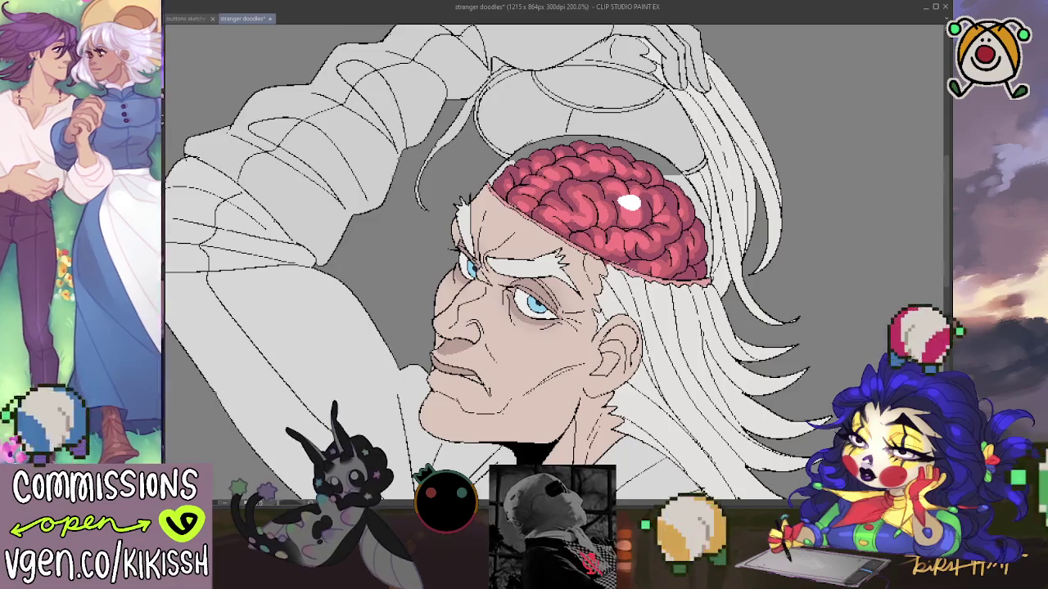
left_click_drag(530, 263, 539, 219)
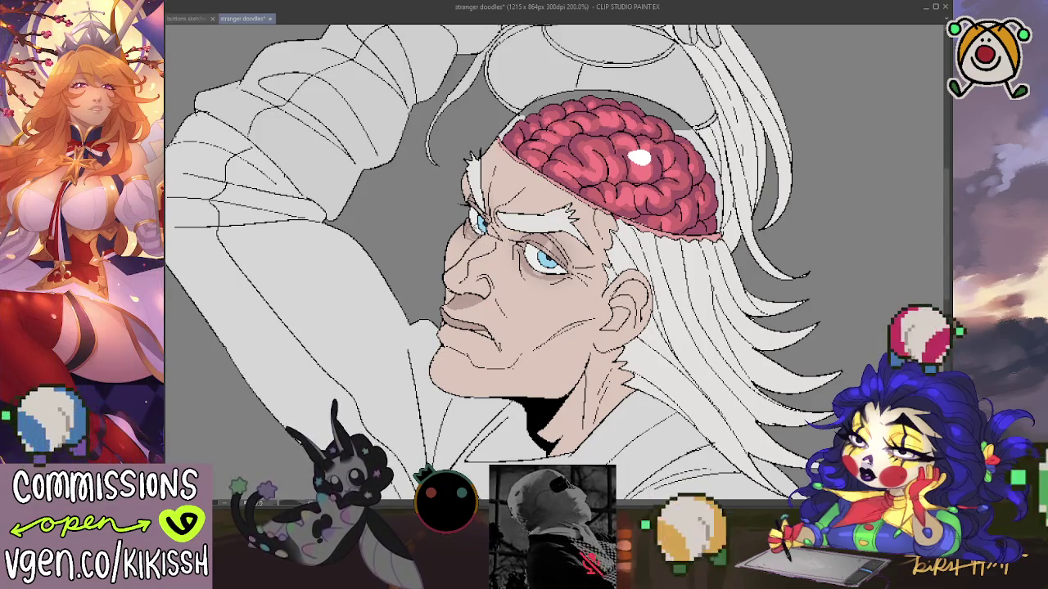
left_click_drag(613, 209, 612, 139)
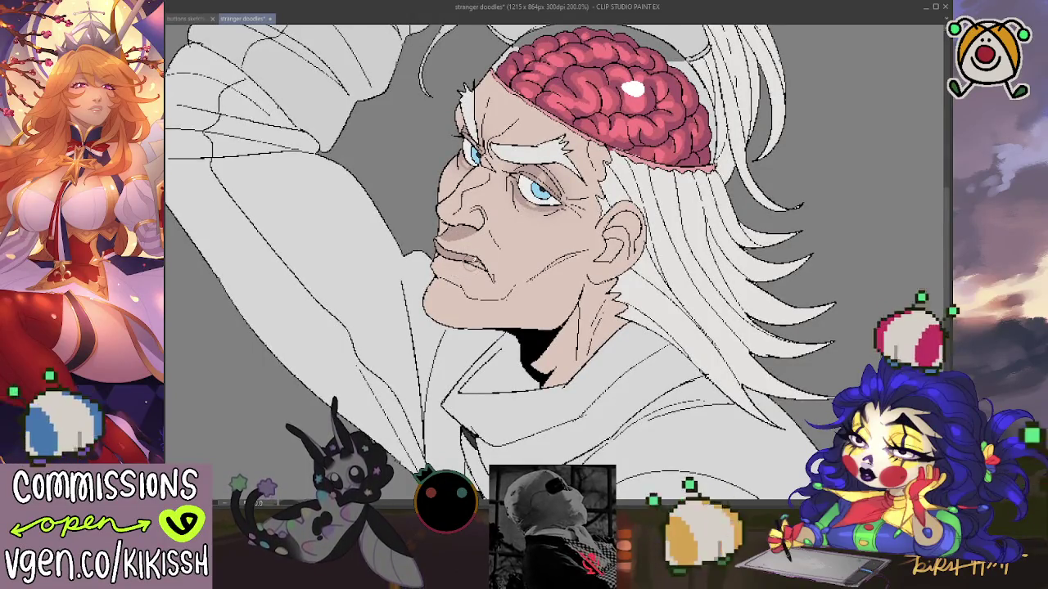
left_click_drag(471, 260, 483, 267)
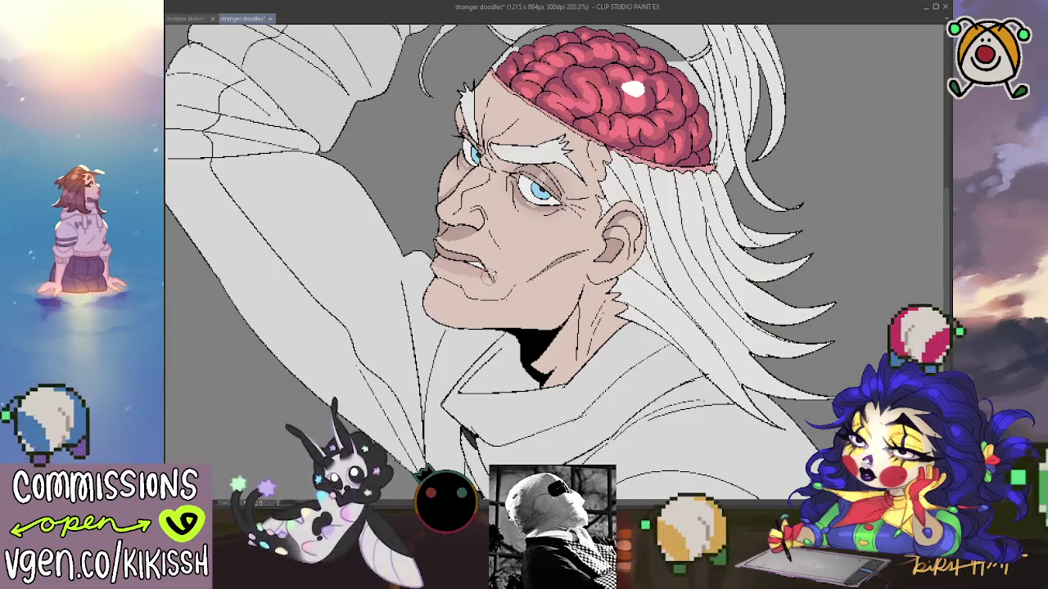
scroll(491, 213, "up", 2)
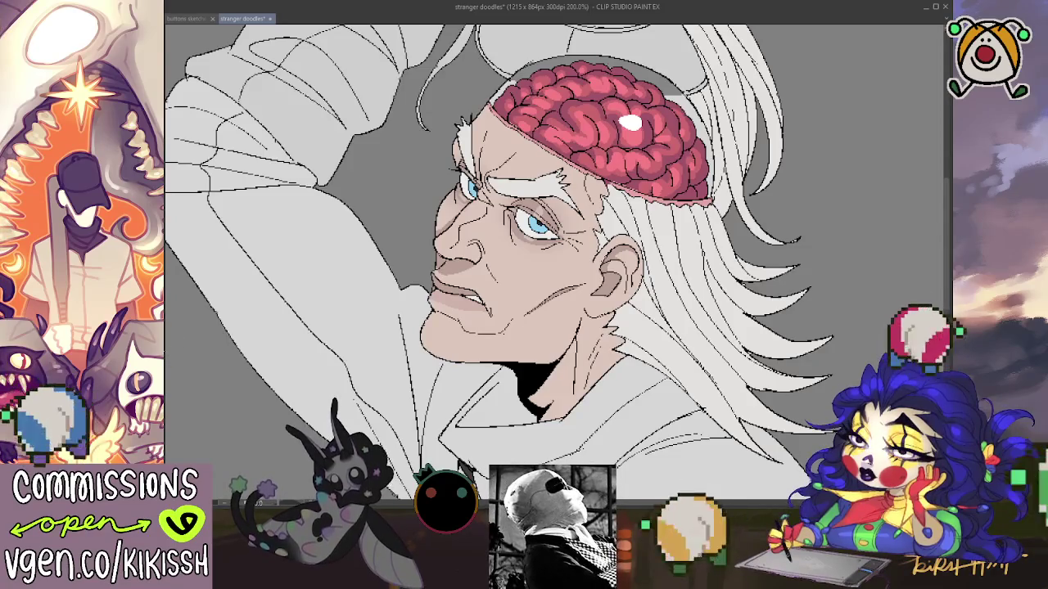
scroll(280, 344, "down", 3)
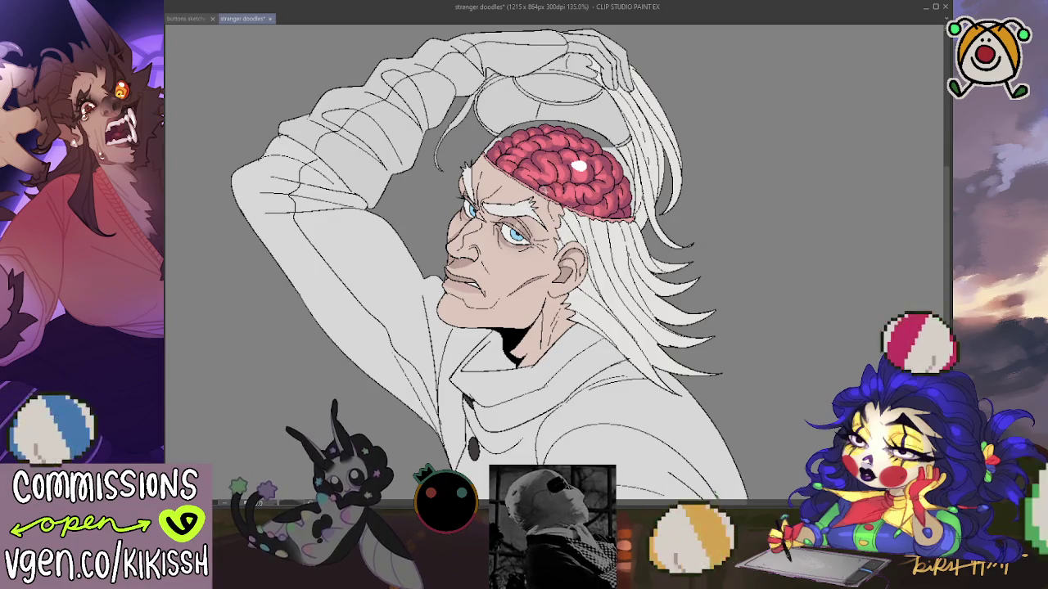
- Select the brain and its inner folds, revert the face and hair addition, then deselect
left_click(556, 172)
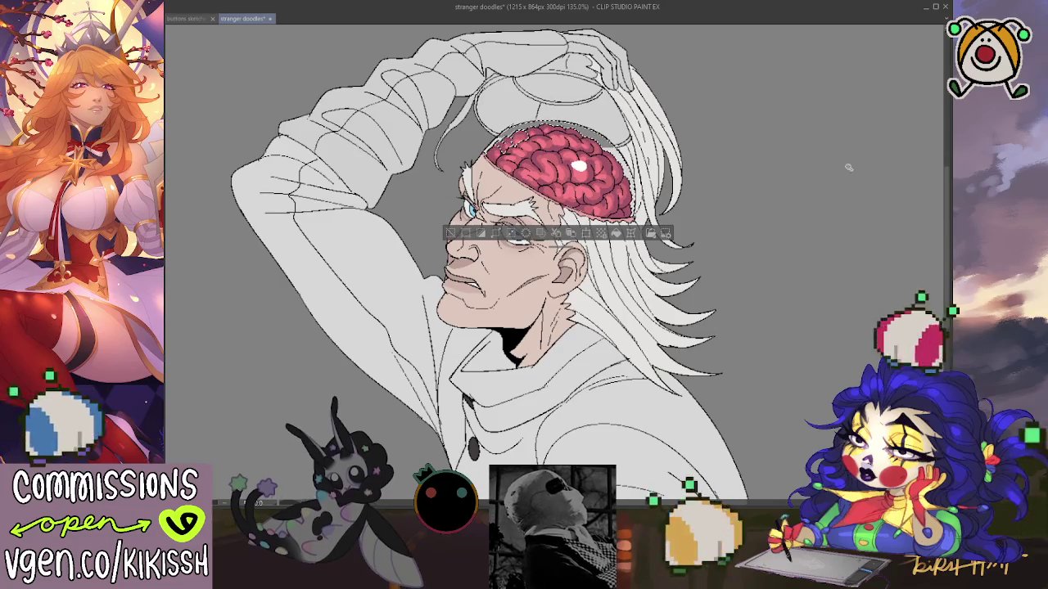
left_click(579, 166)
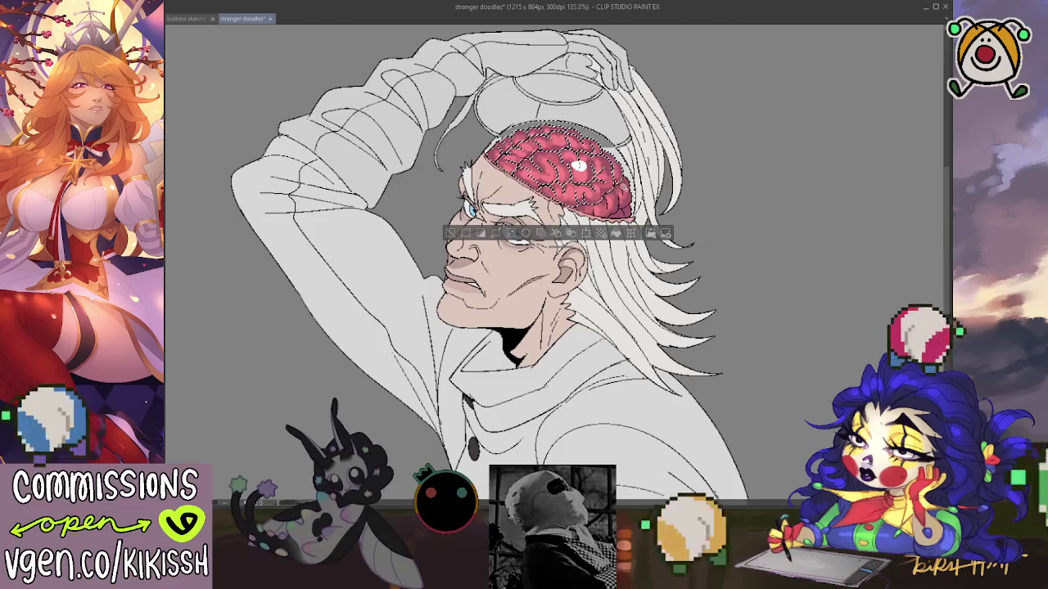
left_click(508, 246, "shift")
key("ctrl+z")
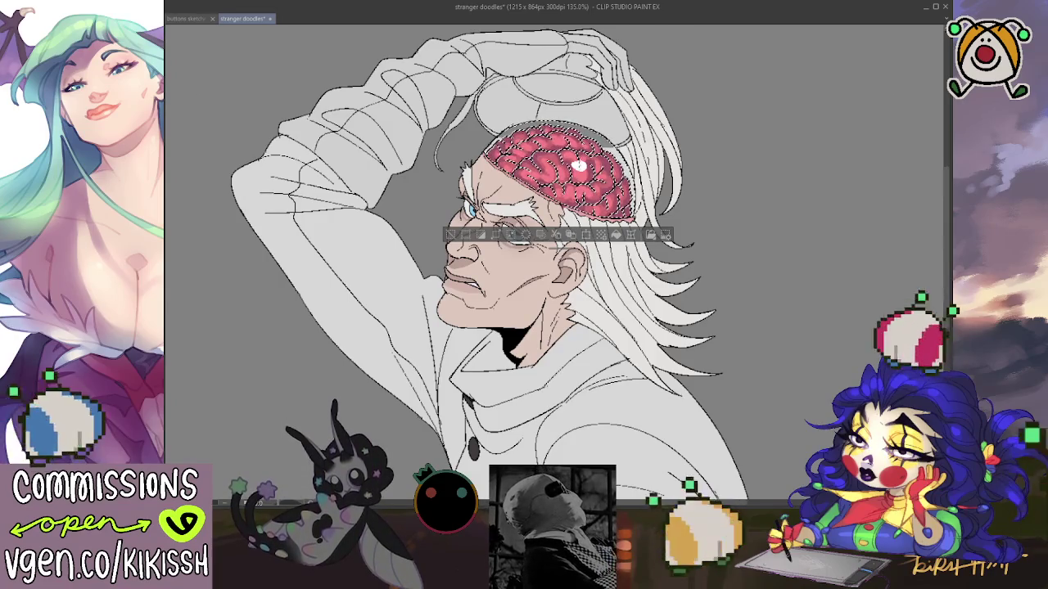
key("ctrl+d")
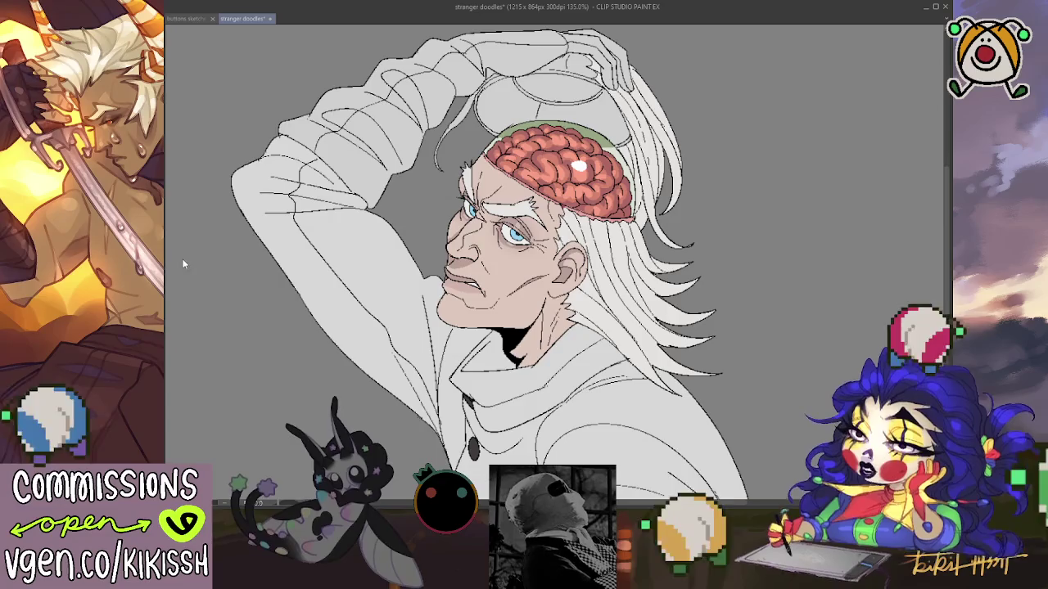
key("ctrl+z")
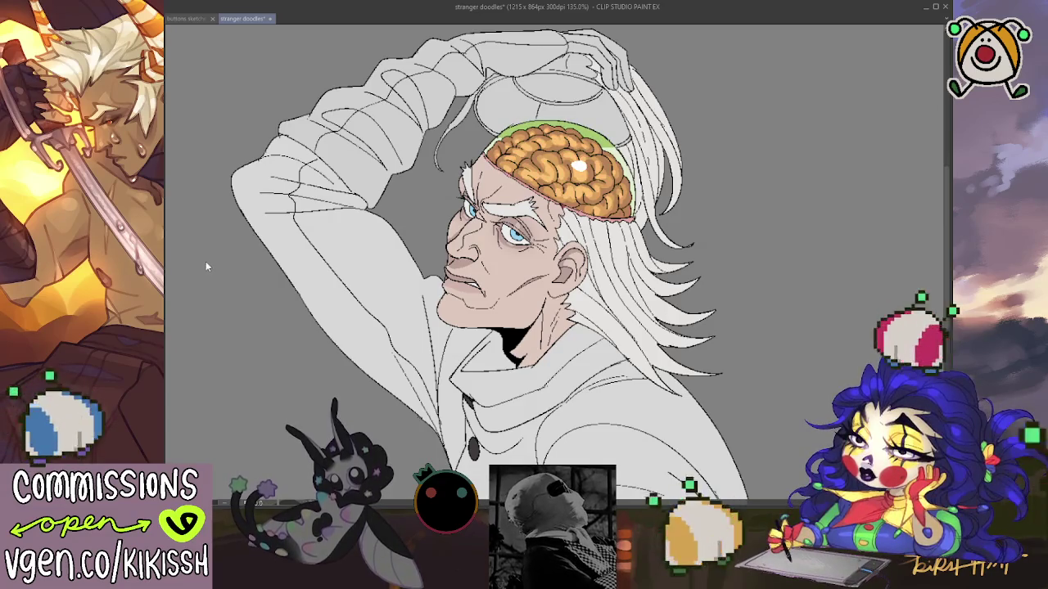
key("ctrl+y")
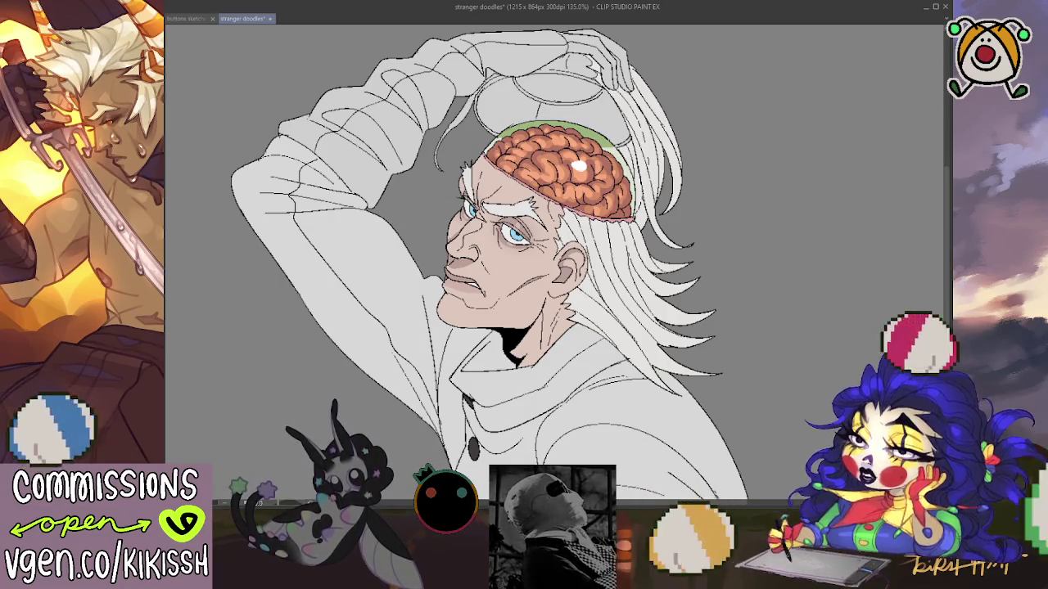
key("ctrl+z")
key("ctrl+y")
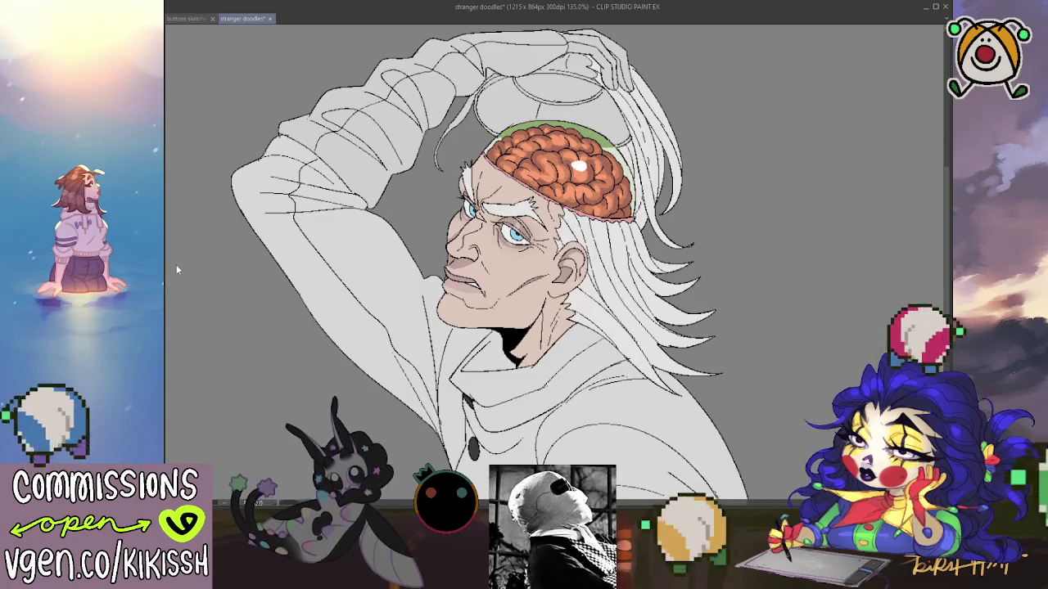
key("ctrl+z")
key("ctrl+y")
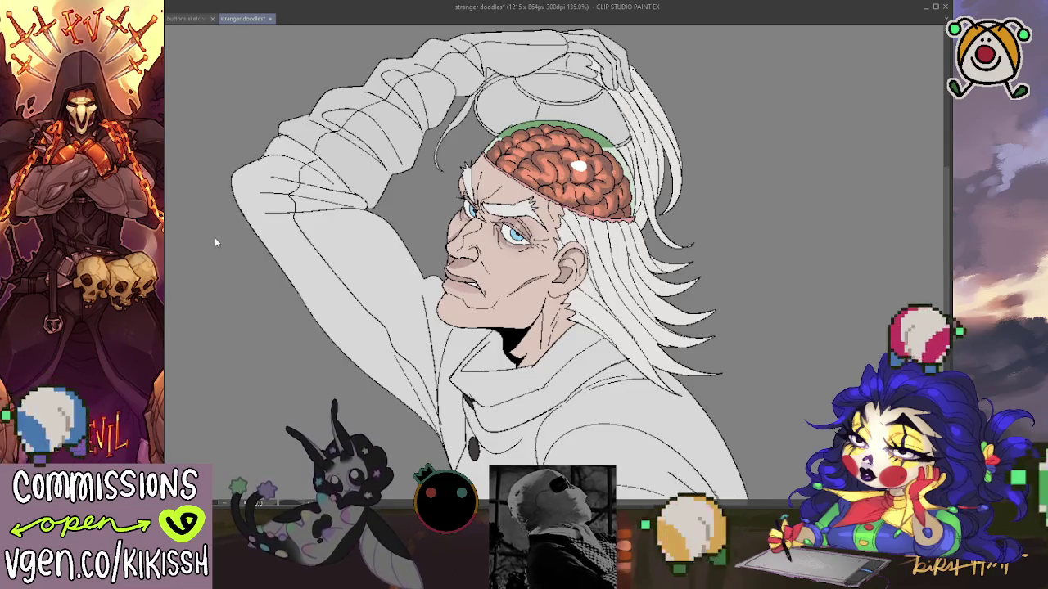
key("ctrl+z")
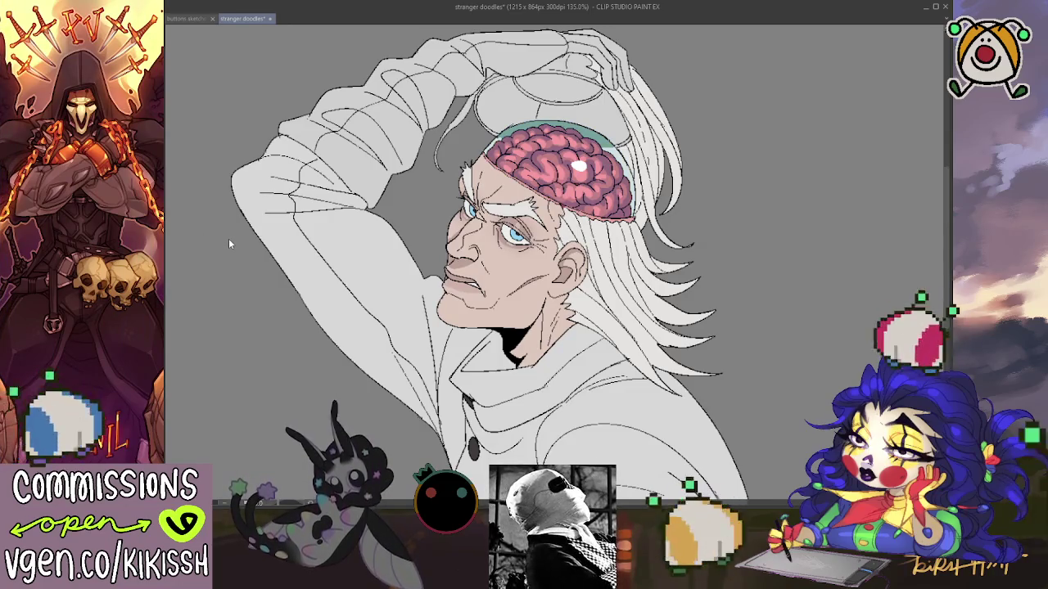
key("ctrl+z")
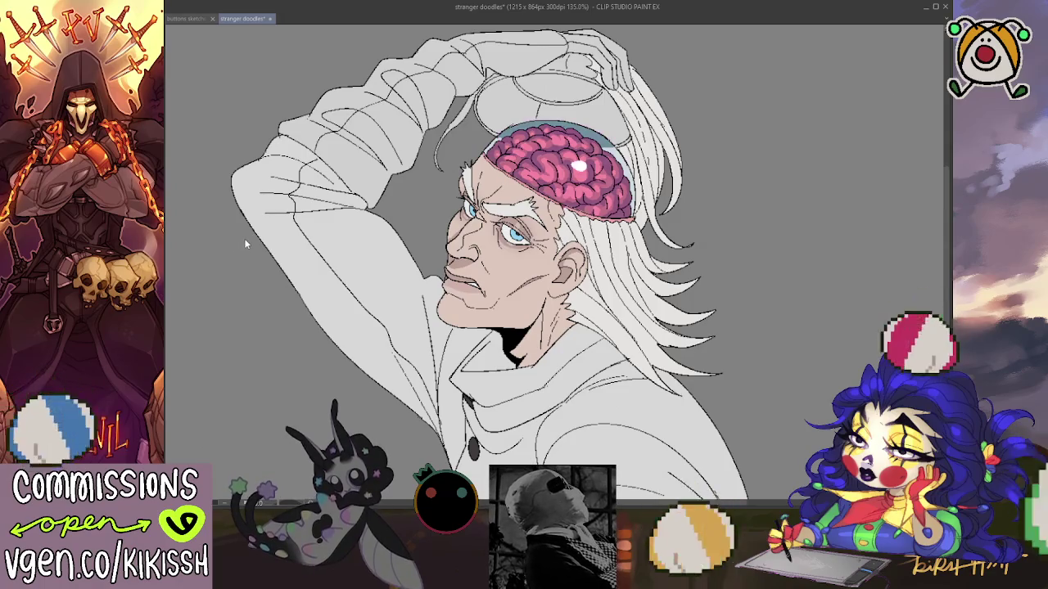
key("ctrl+z")
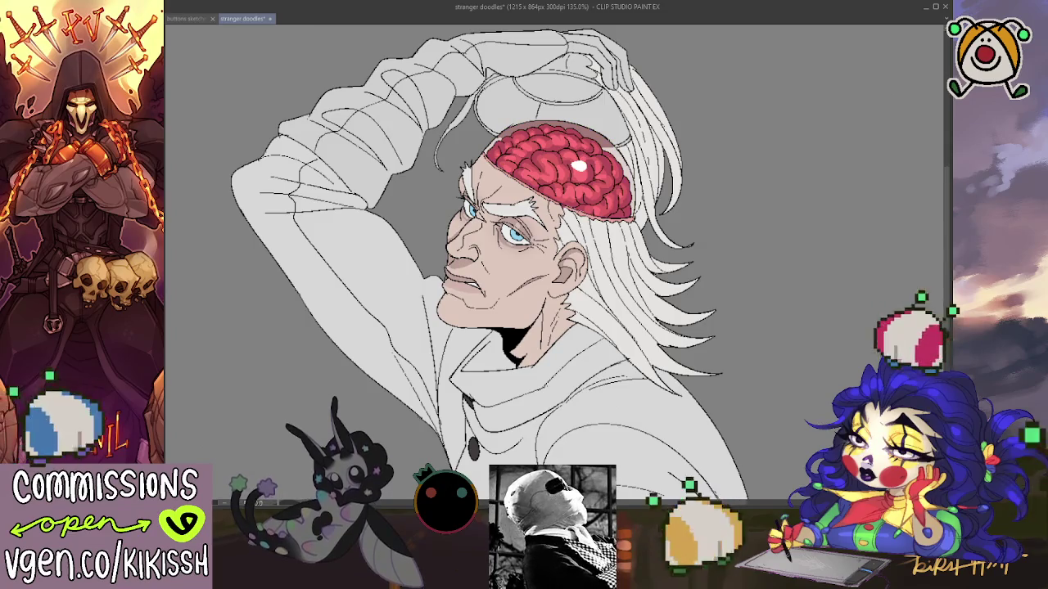
key("ctrl+z")
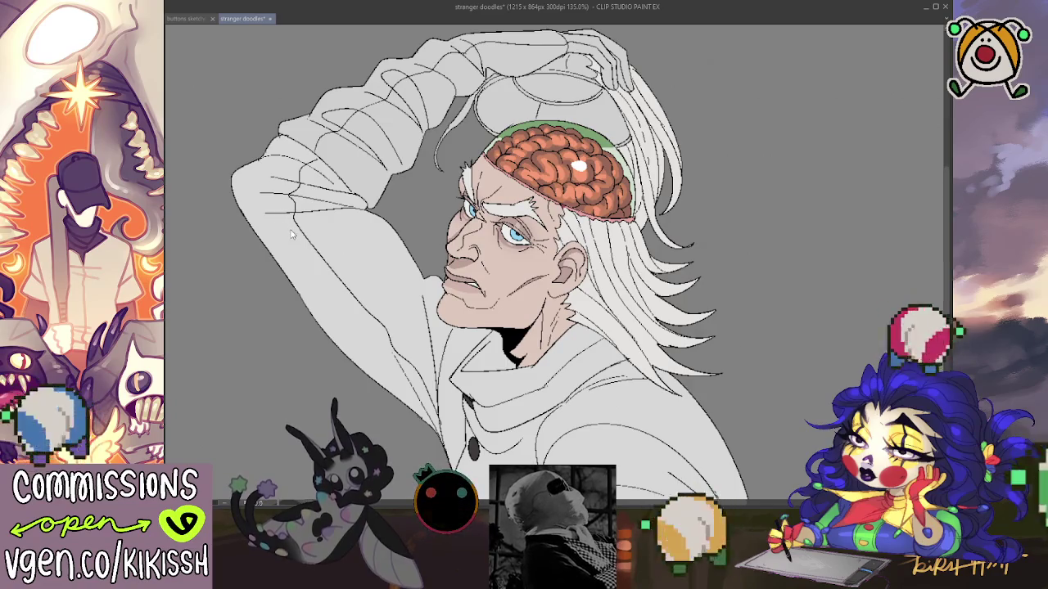
key("ctrl+y")
key("ctrl+z")
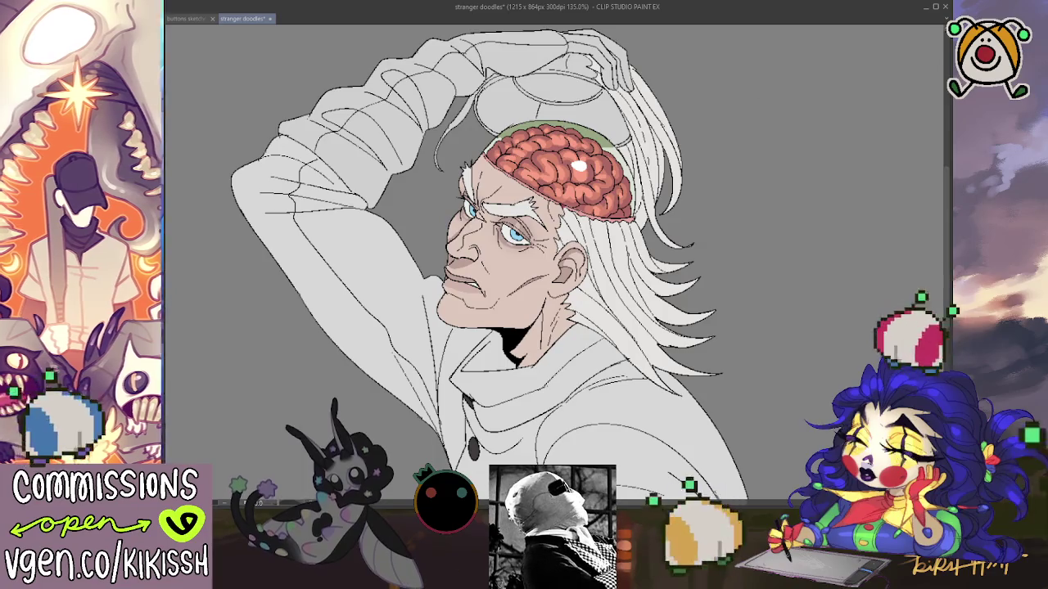
key("ctrl+z")
key("ctrl+y")
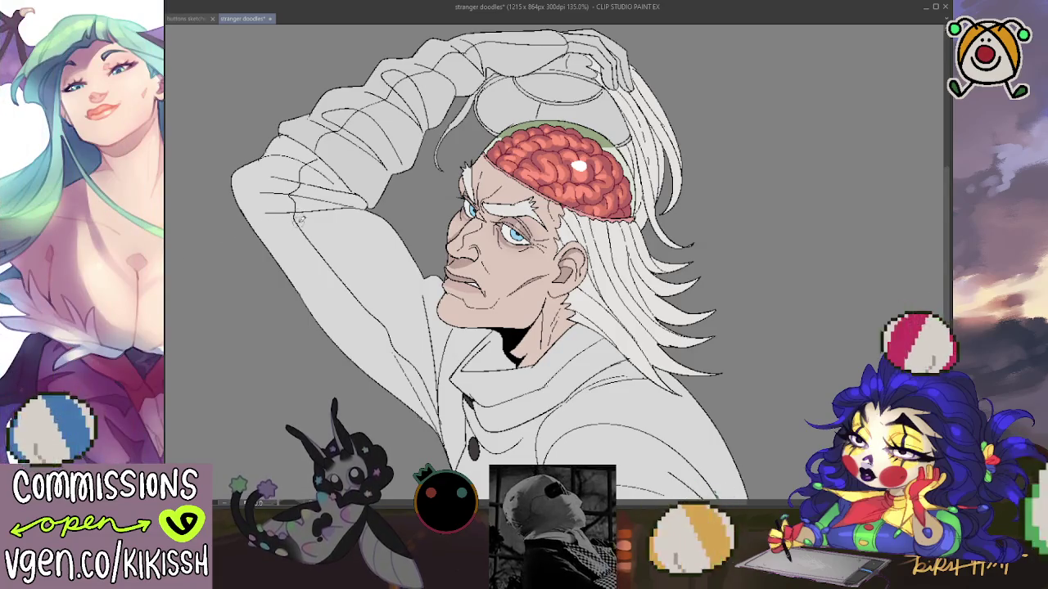
left_click_drag(300, 219, 309, 202)
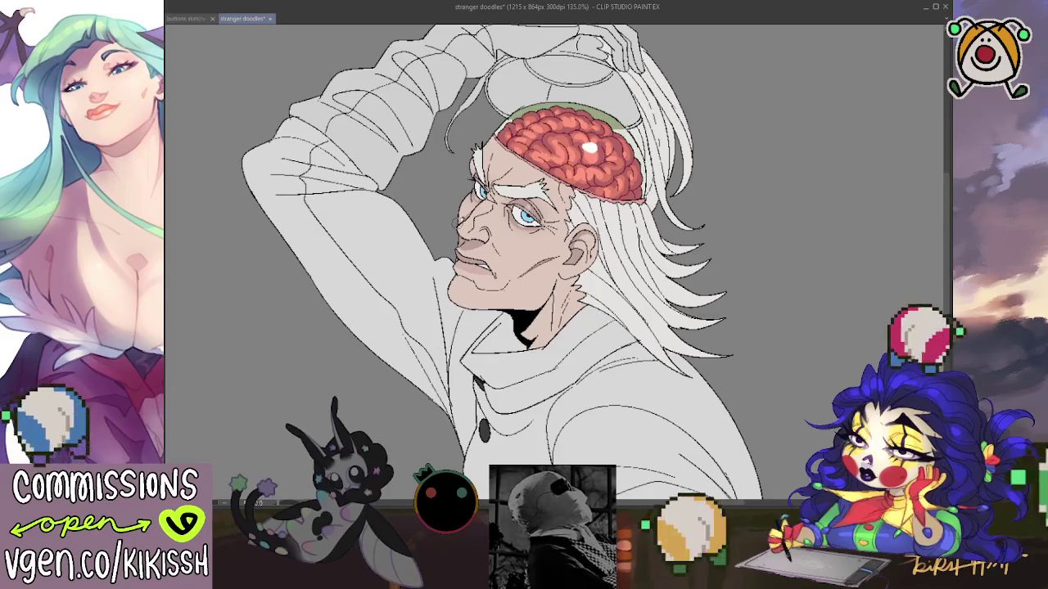
left_click_drag(570, 247, 565, 266)
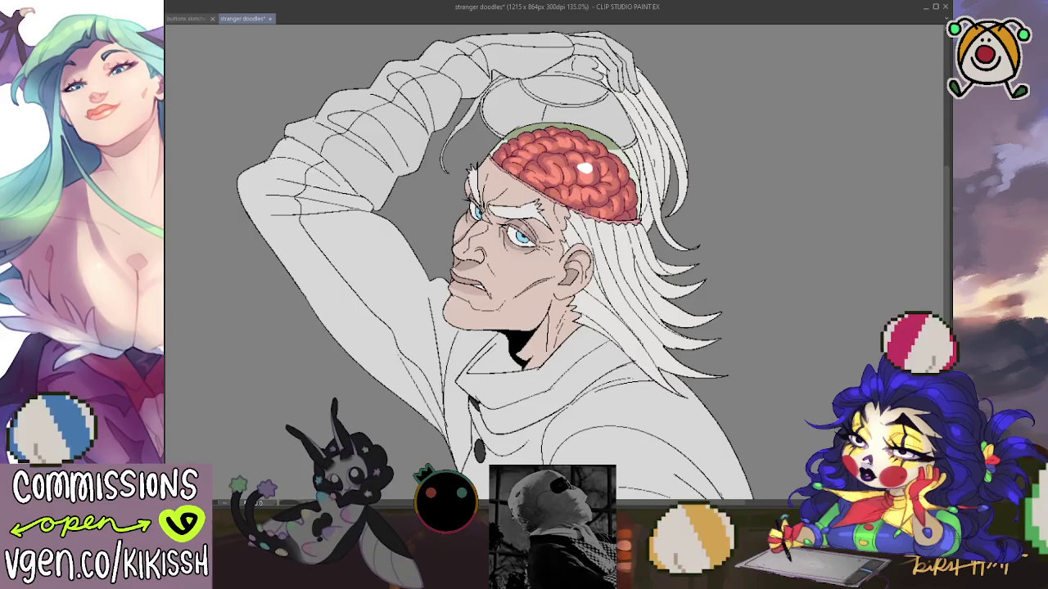
key("ctrl+z")
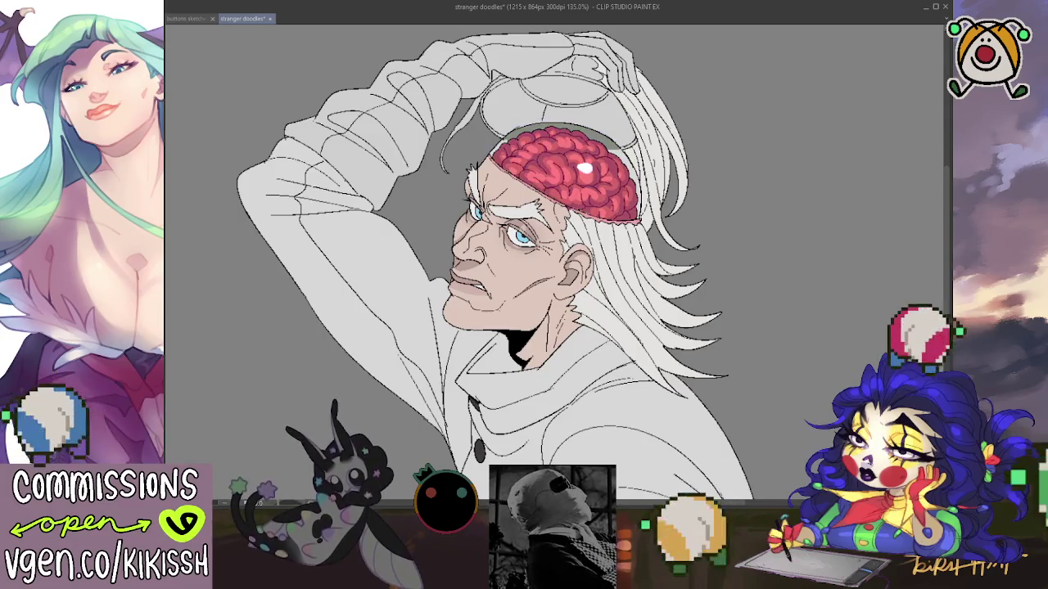
key("ctrl+y")
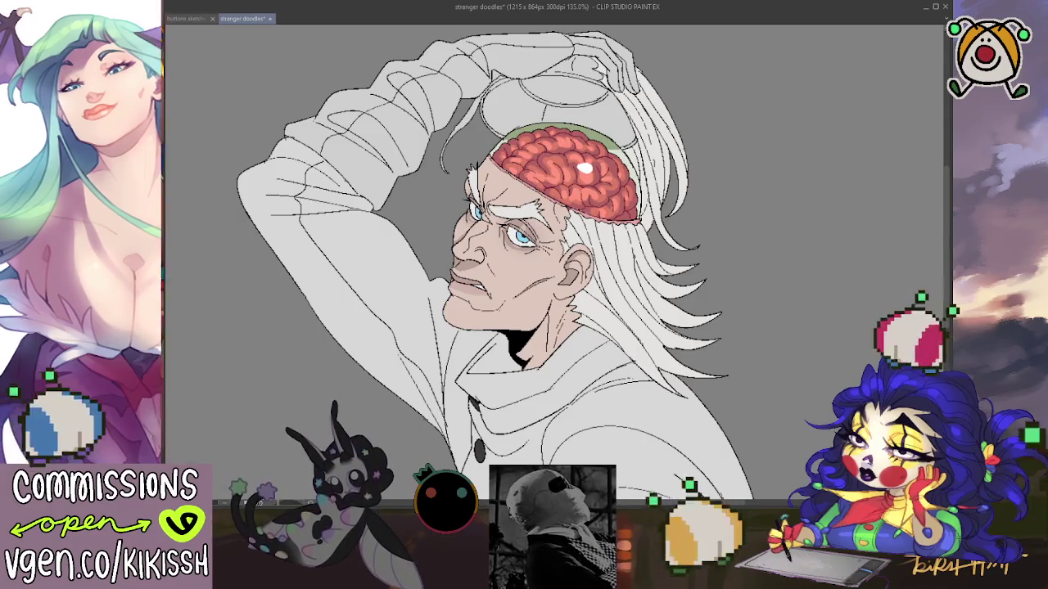